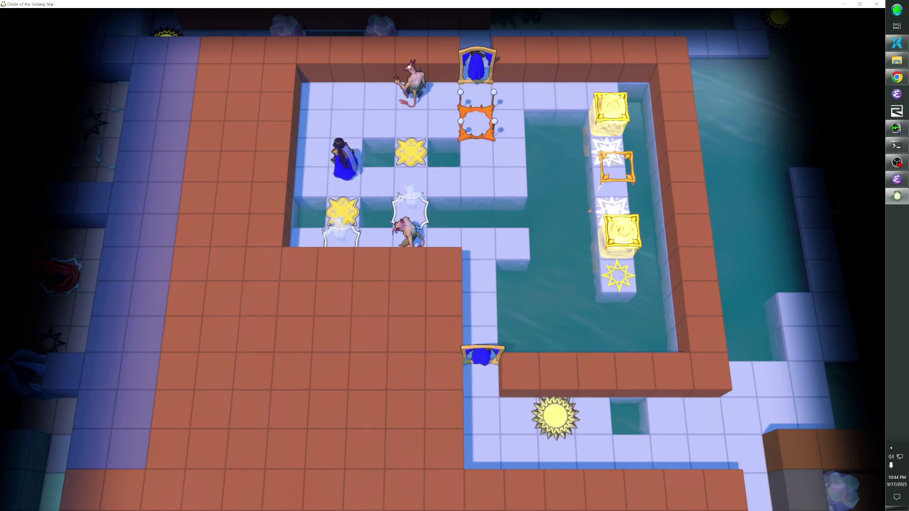
Step: Walk the player around the top and lower rows, swapping with a pink creature, ending beside the golden block
{"action": "key", "text": "Right"}
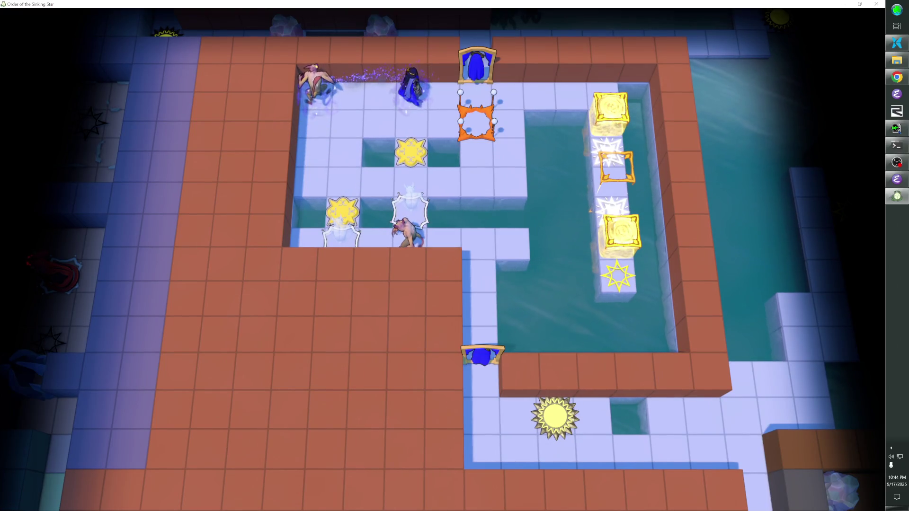
{"action": "key", "text": "Left"}
{"action": "key", "text": "Right"}
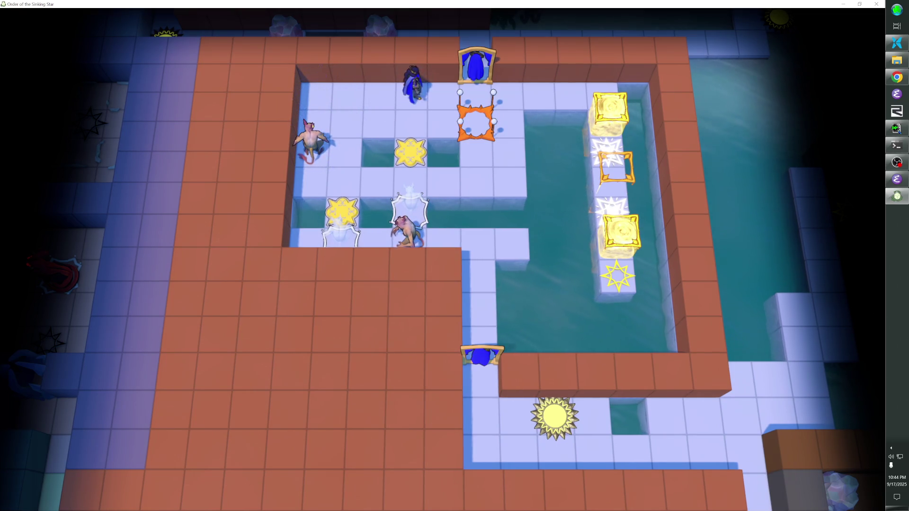
{"action": "key", "text": "Down"}
{"action": "key", "text": "Left"}
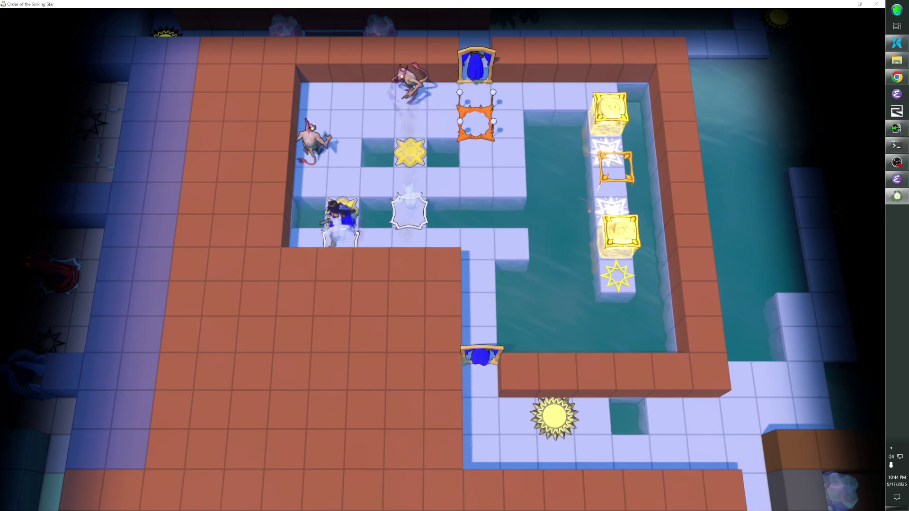
{"action": "key", "text": "Right"}
{"action": "key", "text": "Right"}
{"action": "key", "text": "Up"}
{"action": "key", "text": "Up"}
{"action": "key", "text": "Down"}
{"action": "key", "text": "Left"}
{"action": "key", "text": "Up"}
{"action": "key", "text": "Right"}
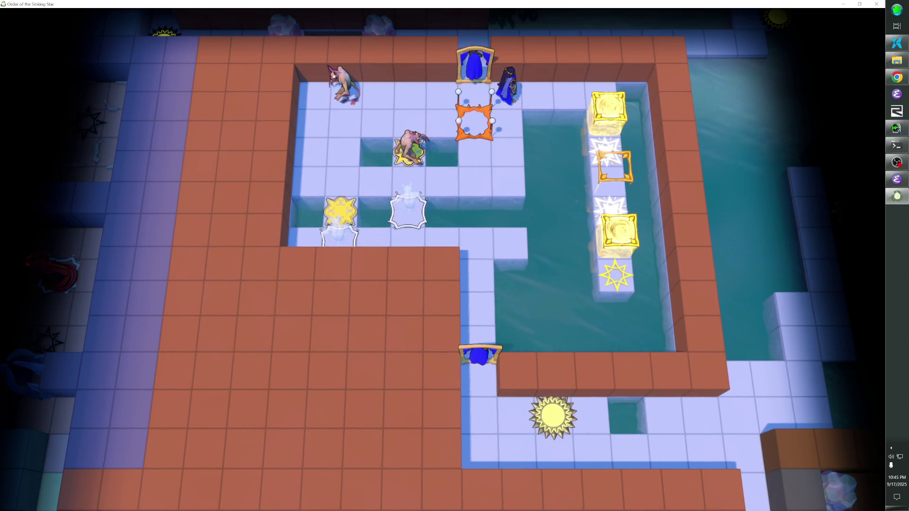
{"action": "key", "text": "Right"}
{"action": "key", "text": "Right"}
{"action": "key", "text": "Right"}
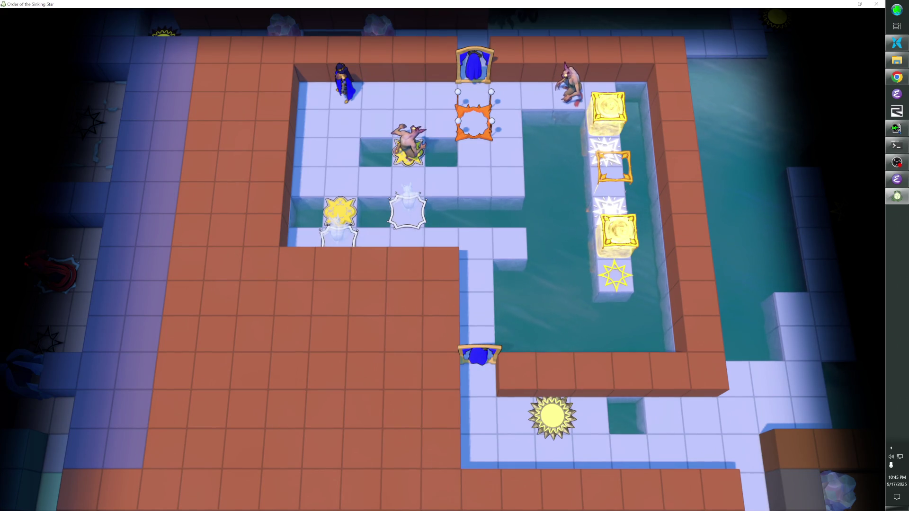
Step: Undo a swap, then trade places with the pink creatures via the white outlined and gold star tiles
{"action": "key", "text": "z"}
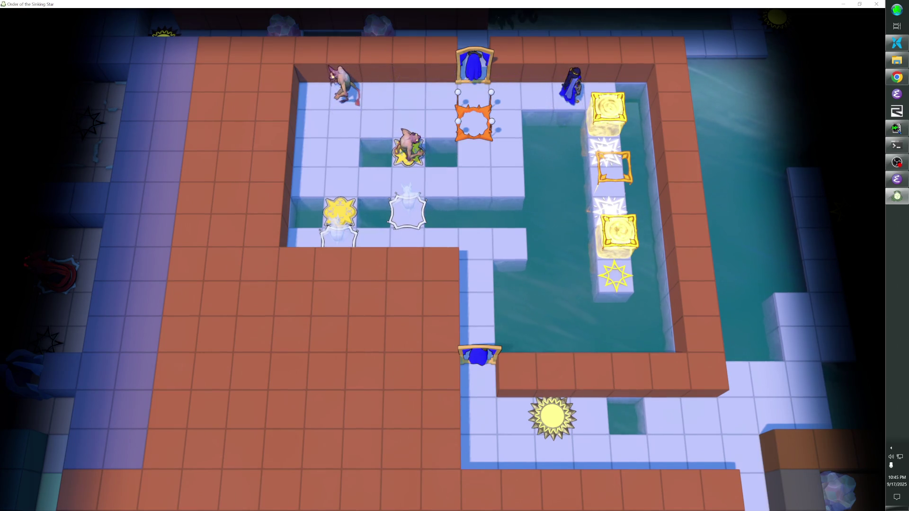
{"action": "key", "text": "Left"}
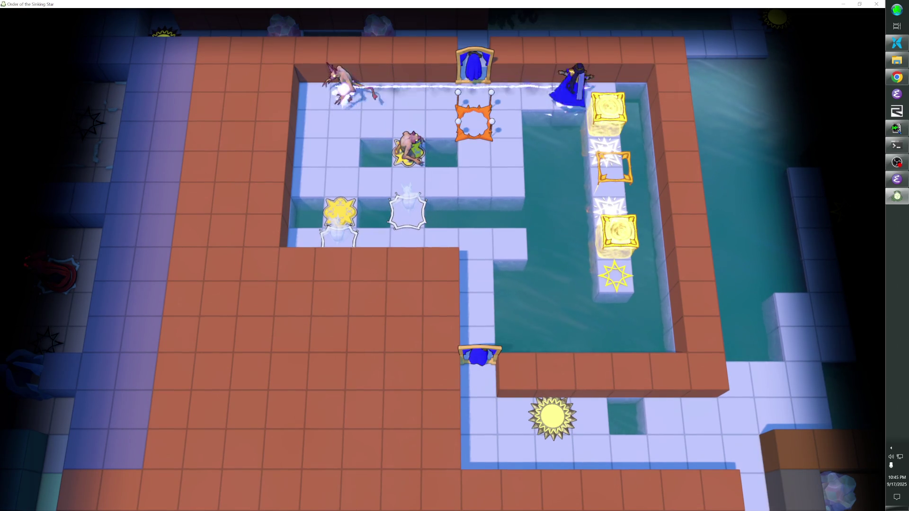
{"action": "key", "text": "Down"}
{"action": "key", "text": "Right"}
{"action": "key", "text": "Down"}
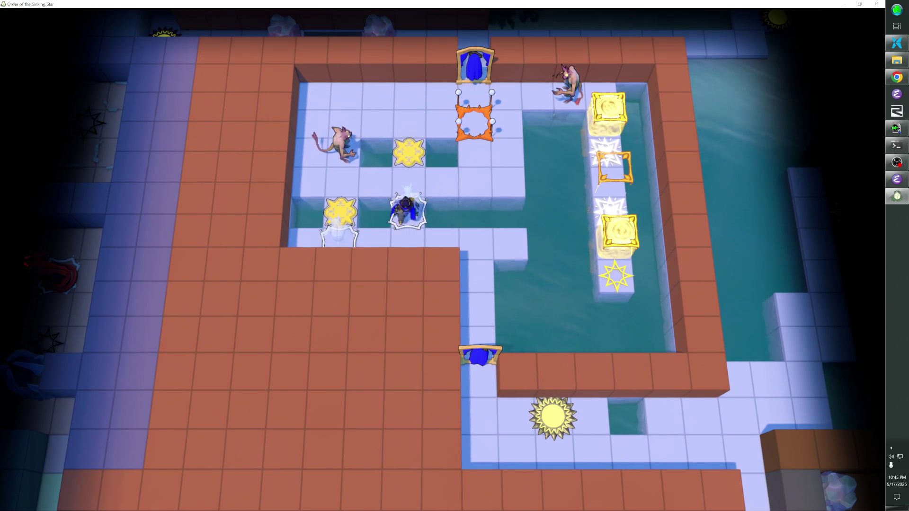
{"action": "key", "text": "Up"}
{"action": "key", "text": "Up"}
{"action": "key", "text": "Up"}
{"action": "key", "text": "Up"}
{"action": "key", "text": "Left"}
{"action": "key", "text": "Left"}
{"action": "key", "text": "Down"}
{"action": "key", "text": "Down"}
{"action": "key", "text": "Up"}
Step: Swap back and forth with the pink creatures, then step the player onto the orange frame pad
{"action": "key", "text": "Left"}
{"action": "key", "text": "Right"}
{"action": "key", "text": "Right"}
{"action": "key", "text": "Right"}
{"action": "key", "text": "Left"}
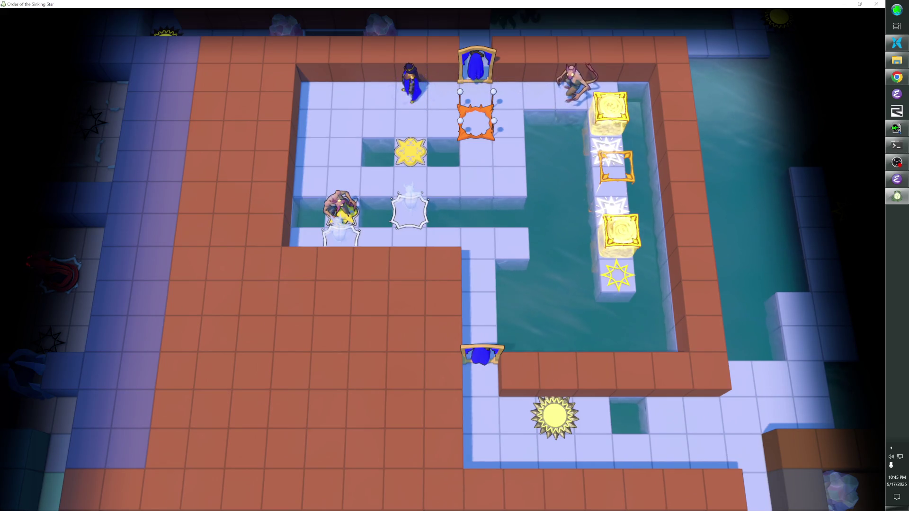
{"action": "key", "text": "Right"}
{"action": "key", "text": "Left"}
{"action": "key", "text": "Down"}
{"action": "key", "text": "Right"}
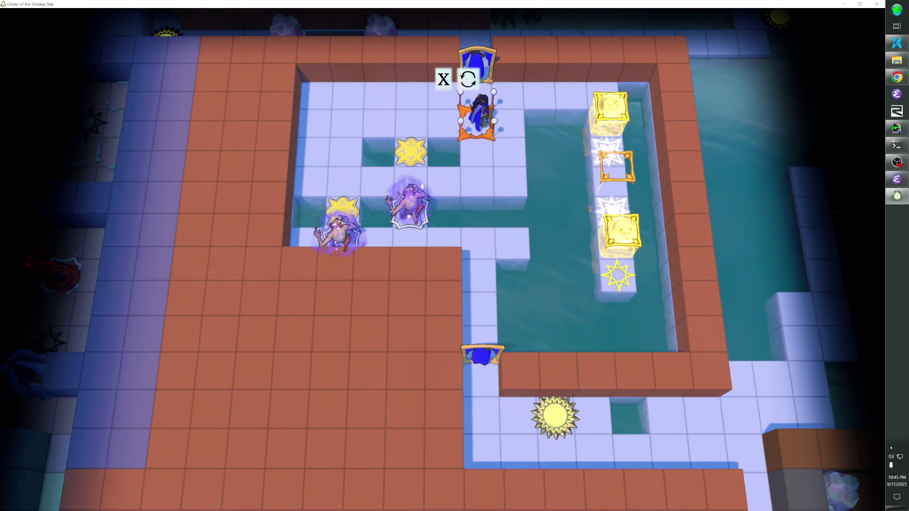
Step: Restart the route: swap with a creature below, undo it, then swap along the top row
{"action": "key", "text": "Left"}
{"action": "key", "text": "Left"}
{"action": "key", "text": "Down"}
{"action": "key", "text": "z"}
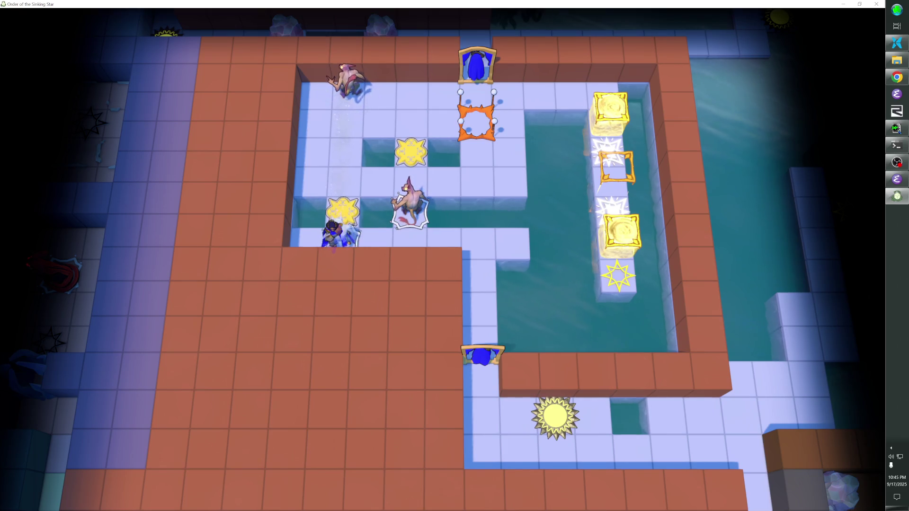
{"action": "key", "text": "Right"}
{"action": "key", "text": "Right"}
{"action": "key", "text": "Right"}
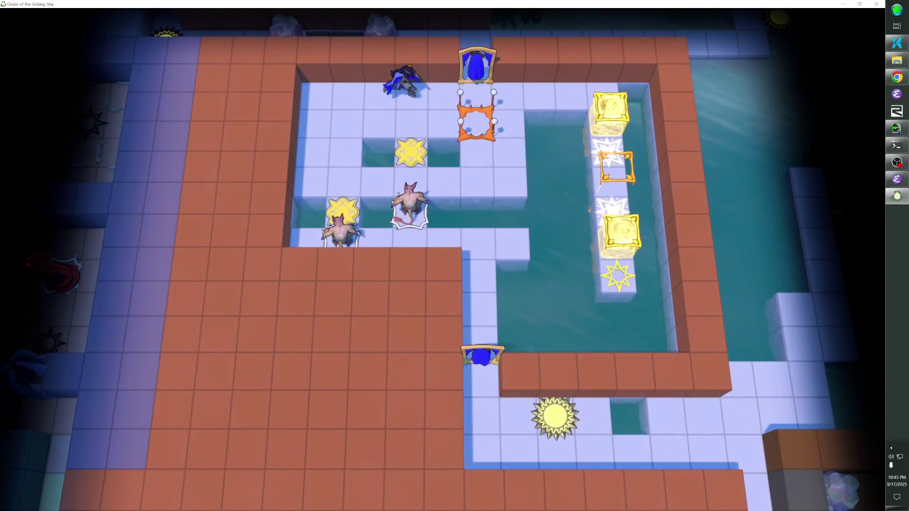
{"action": "key", "text": "Down"}
{"action": "key", "text": "Down"}
{"action": "key", "text": "Left"}
{"action": "key", "text": "Up"}
{"action": "key", "text": "Up"}
{"action": "key", "text": "Up"}
{"action": "key", "text": "Up"}
{"action": "key", "text": "Right"}
{"action": "key", "text": "Down"}
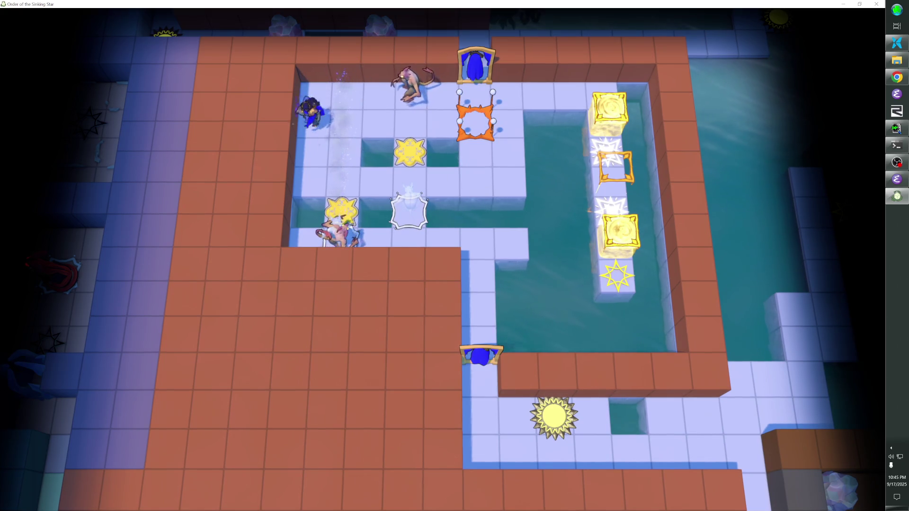
Step: Swap with the top and bottom pink creatures, ending inside the mirror frame
{"action": "key", "text": "Right"}
{"action": "key", "text": "Up"}
{"action": "key", "text": "Left"}
{"action": "key", "text": "Right"}
{"action": "key", "text": "Down"}
{"action": "key", "text": "Up"}
{"action": "key", "text": "Right"}
{"action": "key", "text": "Left"}
{"action": "key", "text": "Right"}
Step: Reach the lower-left star tile, swap onto the orange pad, then step off it
{"action": "key", "text": "Left"}
{"action": "key", "text": "Right"}
{"action": "key", "text": "Down"}
{"action": "key", "text": "Down"}
{"action": "key", "text": "Left"}
{"action": "key", "text": "Up"}
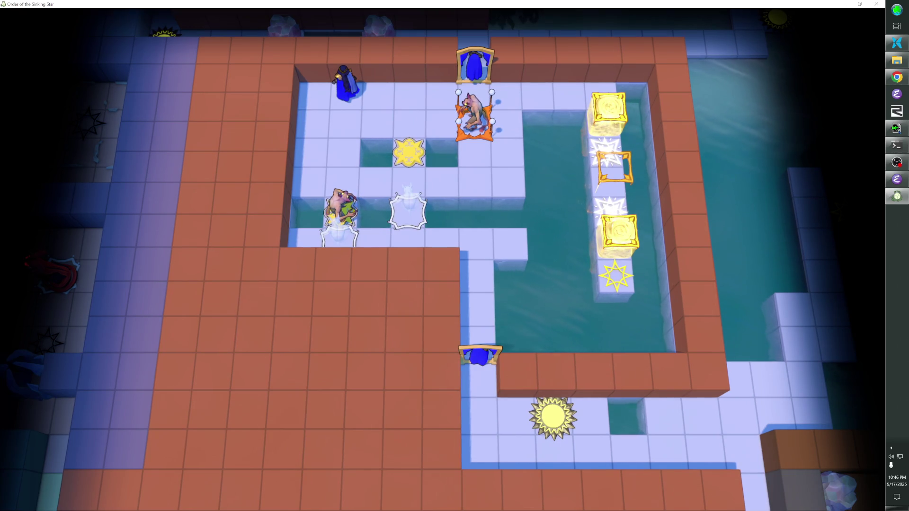
{"action": "key", "text": "Left"}
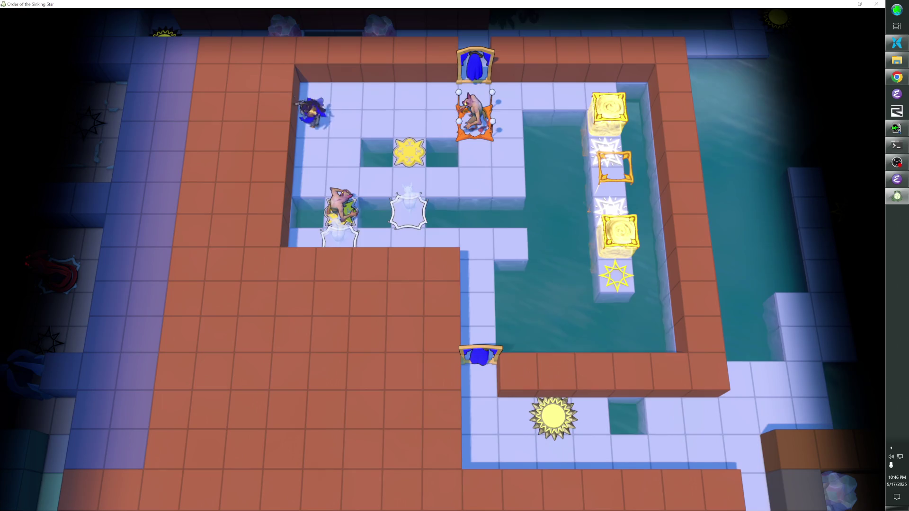
{"action": "key", "text": "Right"}
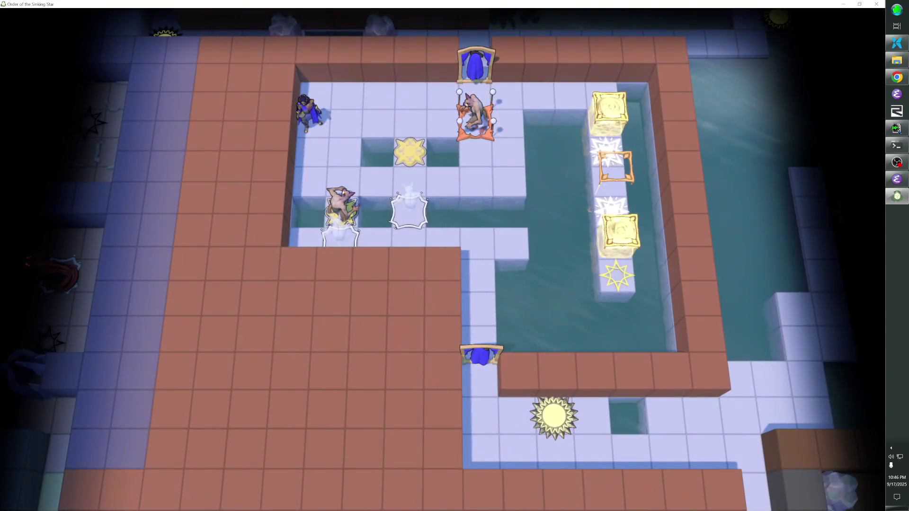
Step: Cross the orange pad and white pad, then land on the yellow star, shifting the golden blocks
{"action": "key", "text": "Up"}
{"action": "key", "text": "Right"}
{"action": "key", "text": "Right"}
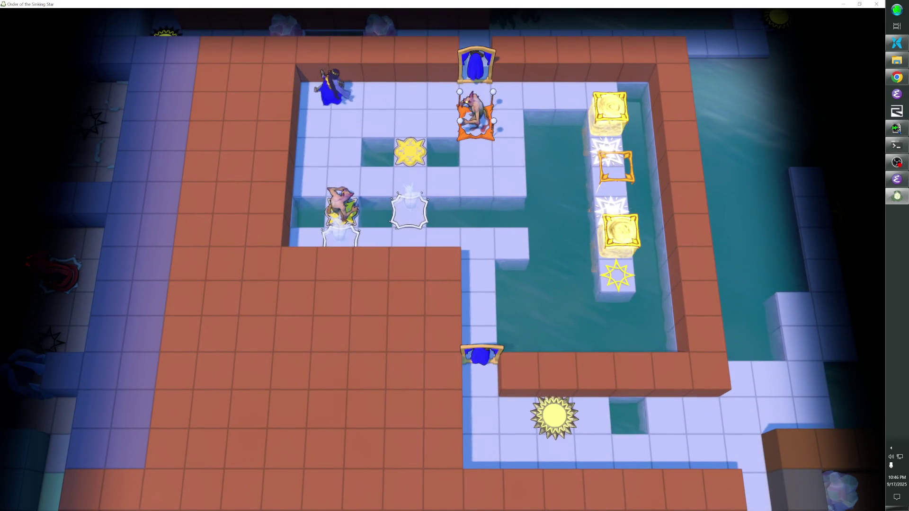
{"action": "key", "text": "Down"}
{"action": "key", "text": "Right"}
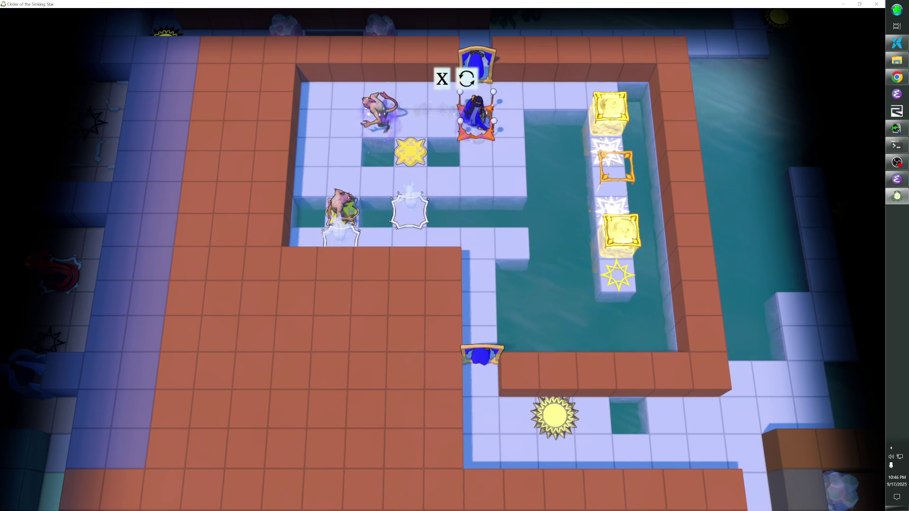
{"action": "key", "text": "Right"}
{"action": "key", "text": "Right"}
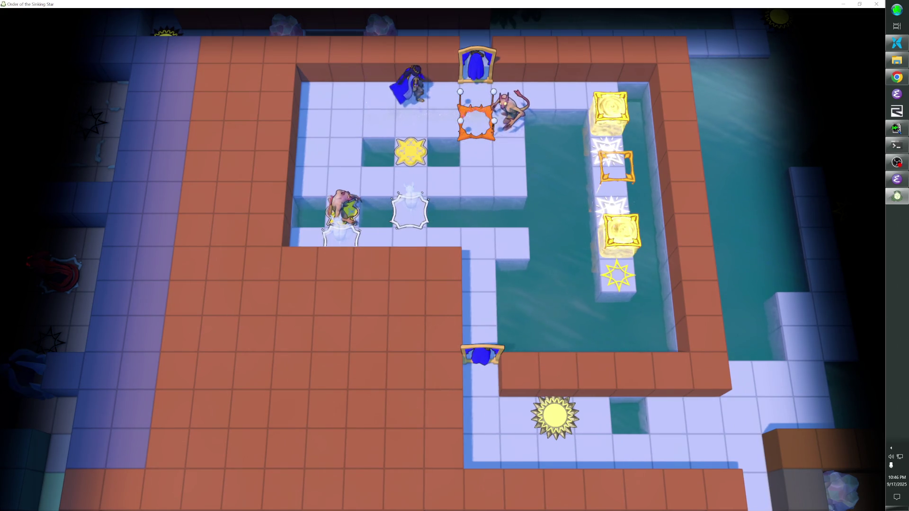
{"action": "key", "text": "Right"}
{"action": "key", "text": "Down"}
{"action": "key", "text": "Left"}
{"action": "key", "text": "Left"}
{"action": "key", "text": "Left"}
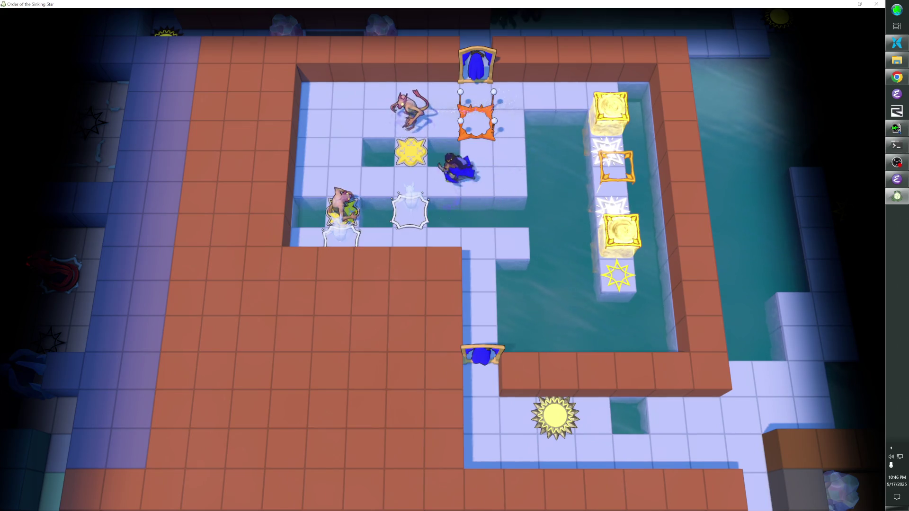
{"action": "key", "text": "Down"}
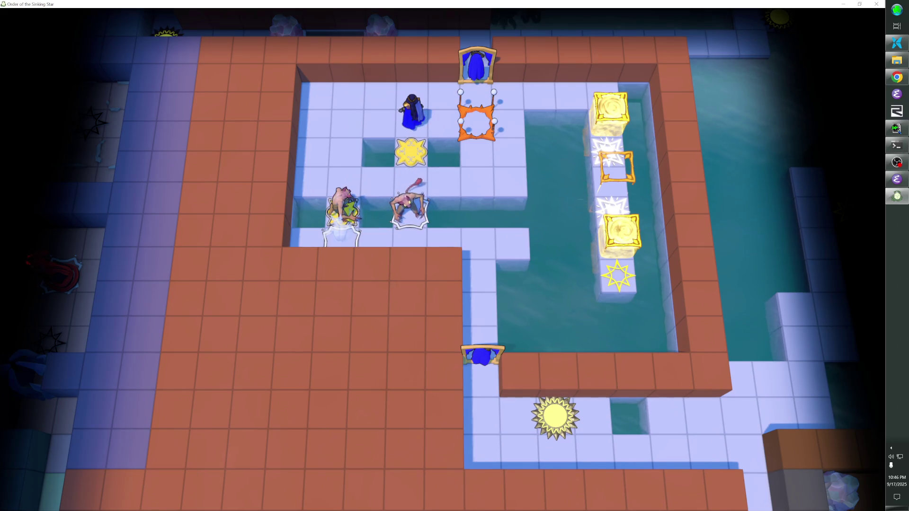
{"action": "key", "text": "Right"}
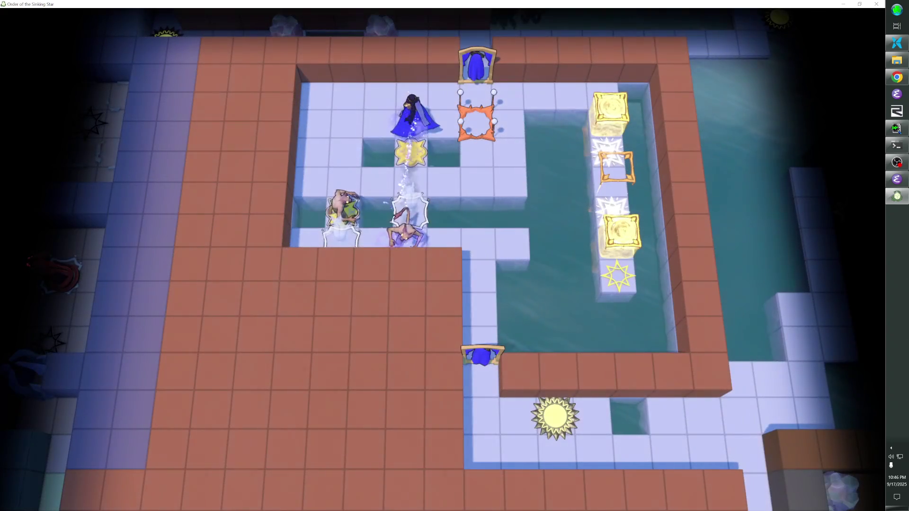
{"action": "key", "text": "Down"}
{"action": "key", "text": "Left"}
{"action": "key", "text": "Left"}
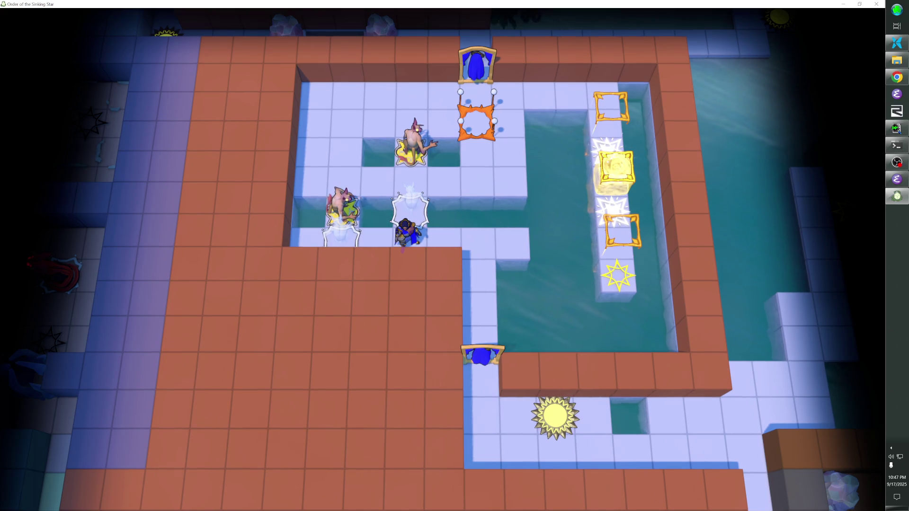
Step: In the editor, shift the goblin one tile right, save the overworld level, and resume play
{"action": "key", "text": "Tab"}
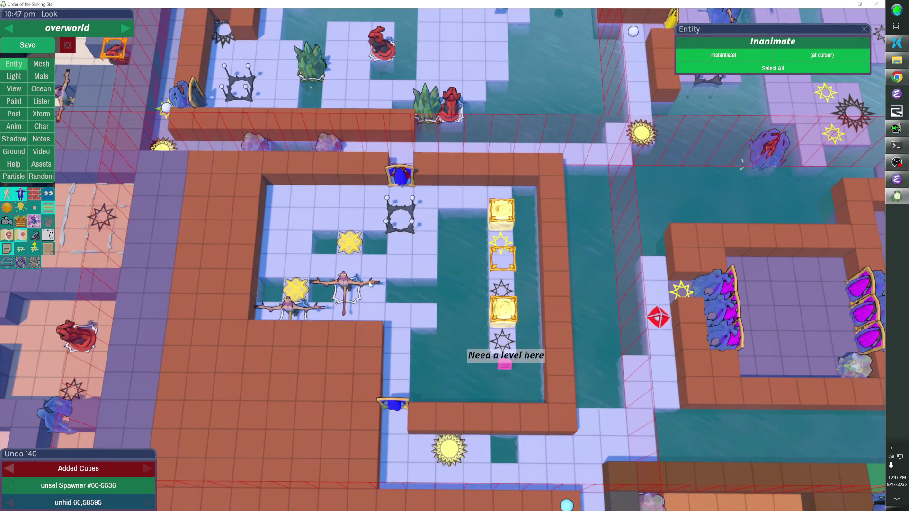
{"action": "left_click", "coordinate": [341, 283]}
{"action": "left_click", "coordinate": [360, 292], "text": "shift"}
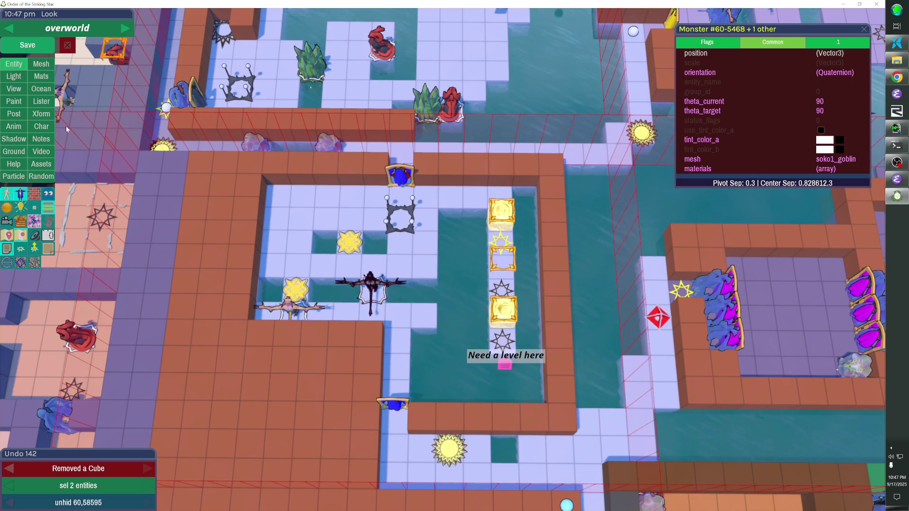
{"action": "left_click", "coordinate": [28, 44]}
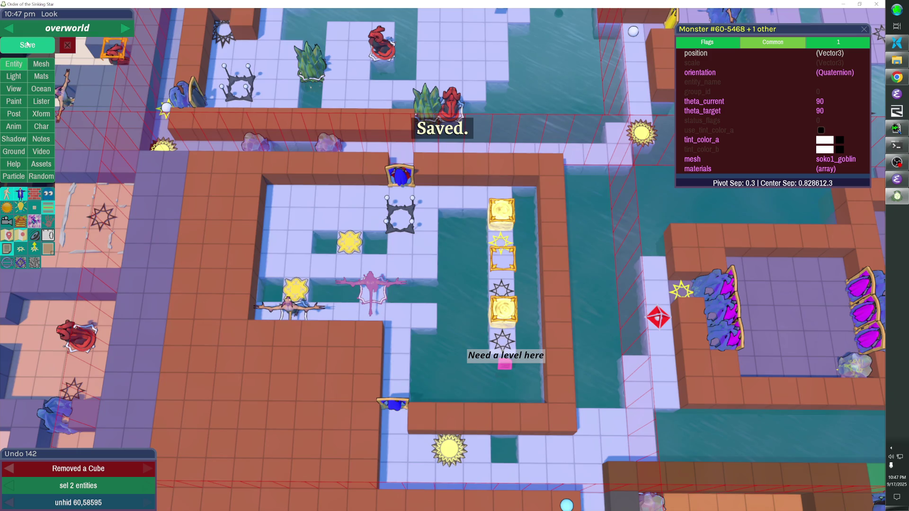
{"action": "key", "text": "Escape"}
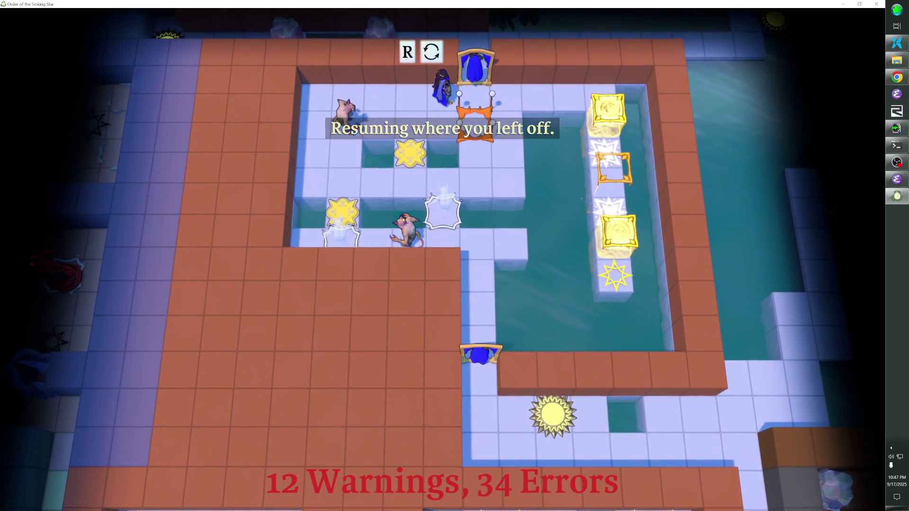
Step: Step off the throne and swap places with the middle, bottom-left and top goblins
{"action": "key", "text": "Right"}
{"action": "key", "text": "Down"}
{"action": "key", "text": "Left"}
{"action": "key", "text": "Down"}
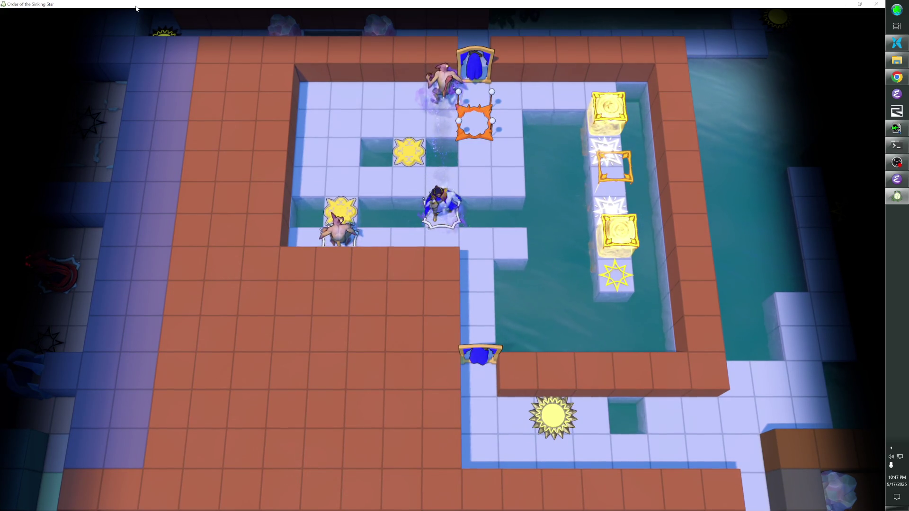
{"action": "key", "text": "Left"}
{"action": "key", "text": "Up"}
{"action": "key", "text": "Right"}
{"action": "key", "text": "Left"}
Step: Slide around the room, swapping with the lower goblin, then with a goblin into the orange frame
{"action": "key", "text": "Down"}
{"action": "key", "text": "Right"}
{"action": "key", "text": "Down"}
{"action": "key", "text": "Left"}
{"action": "key", "text": "Up"}
{"action": "key", "text": "Right"}
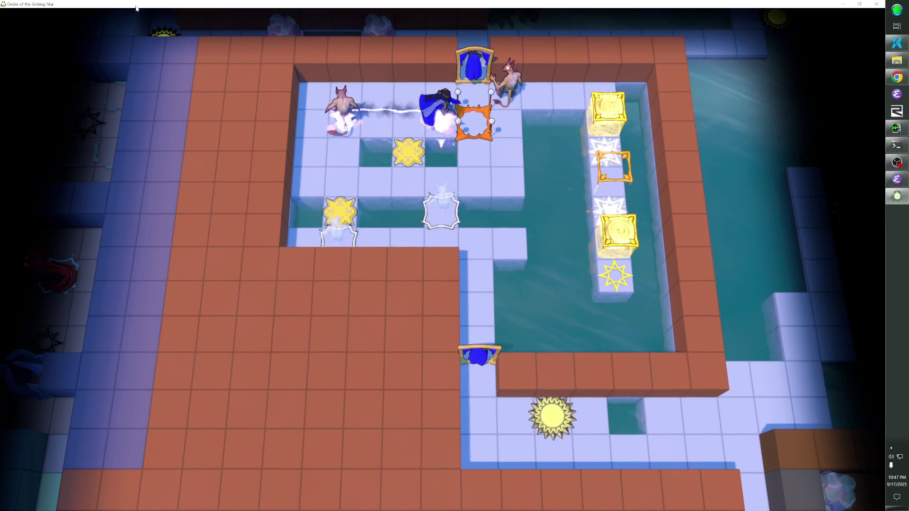
Step: Head for the yellow star tile, then rewind two moves back to the top row beside the portal
{"action": "key", "text": "Down"}
{"action": "key", "text": "Left"}
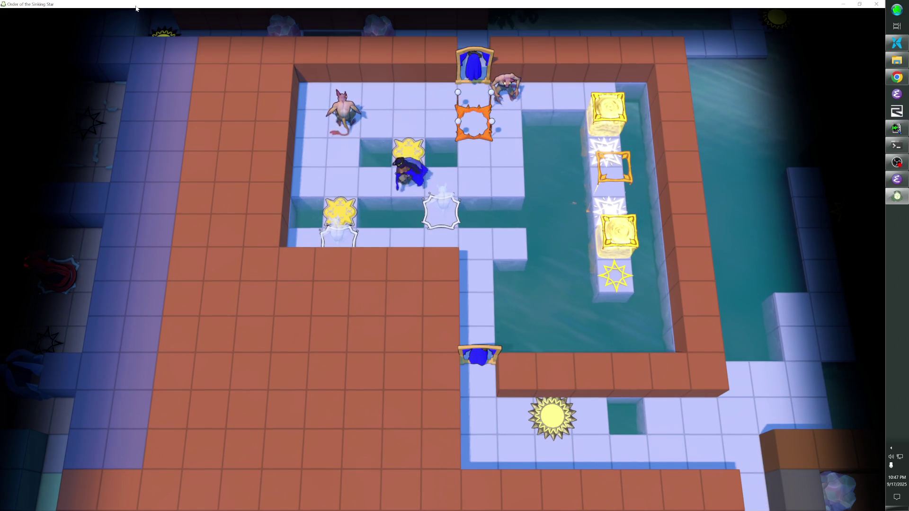
{"action": "key", "text": "Down"}
{"action": "key", "text": "Up"}
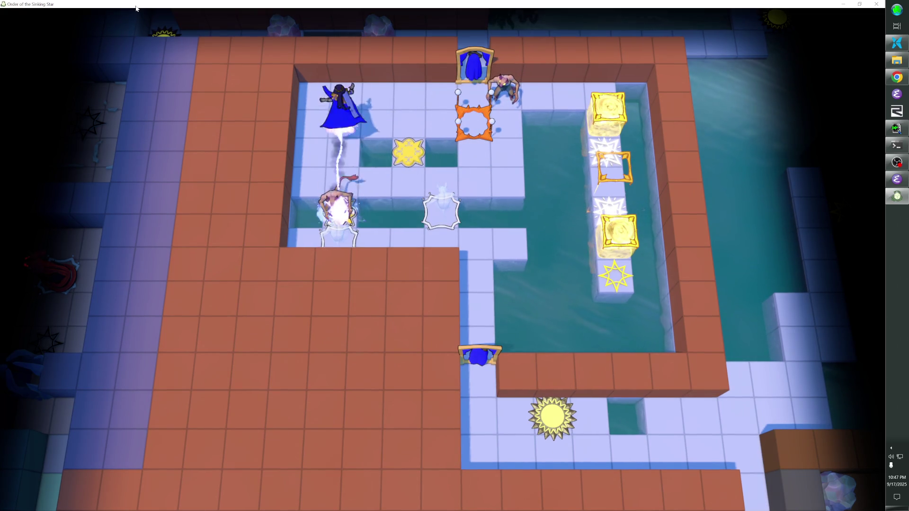
{"action": "key", "text": "Right"}
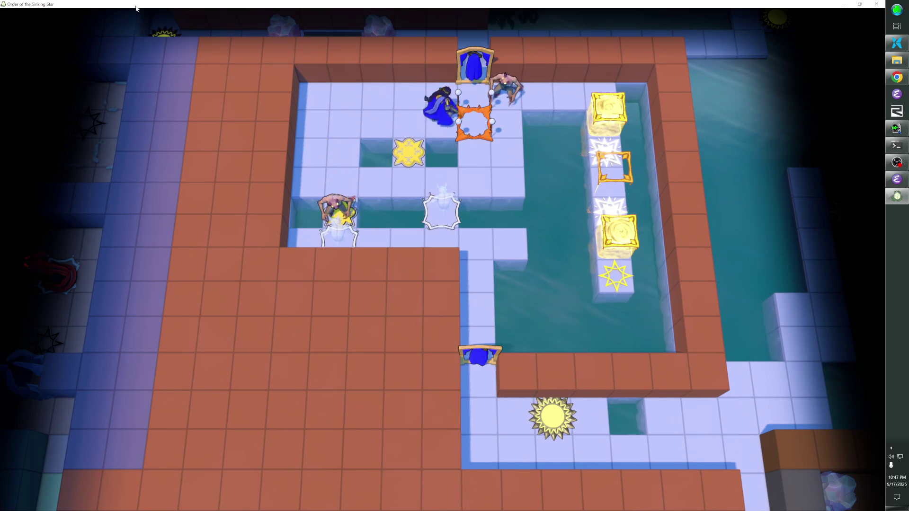
{"action": "key", "text": "Down"}
{"action": "key", "text": "Left"}
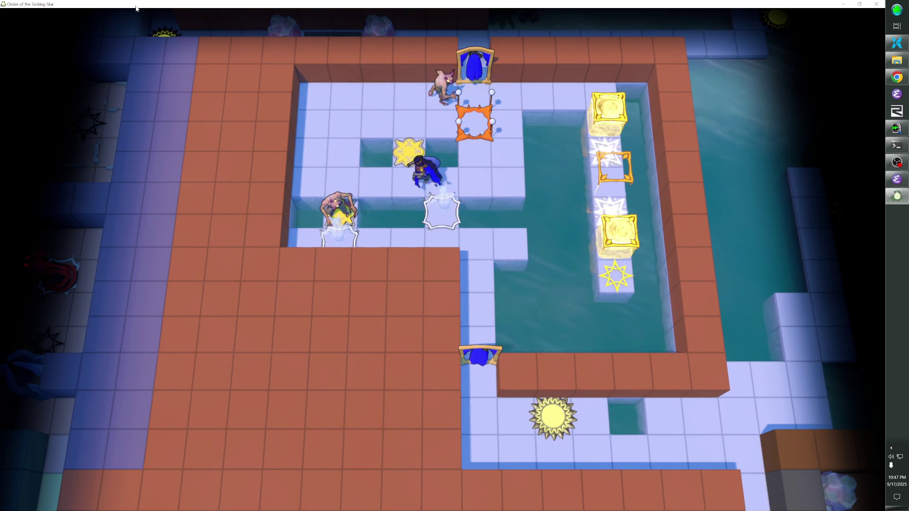
{"action": "key", "text": "z"}
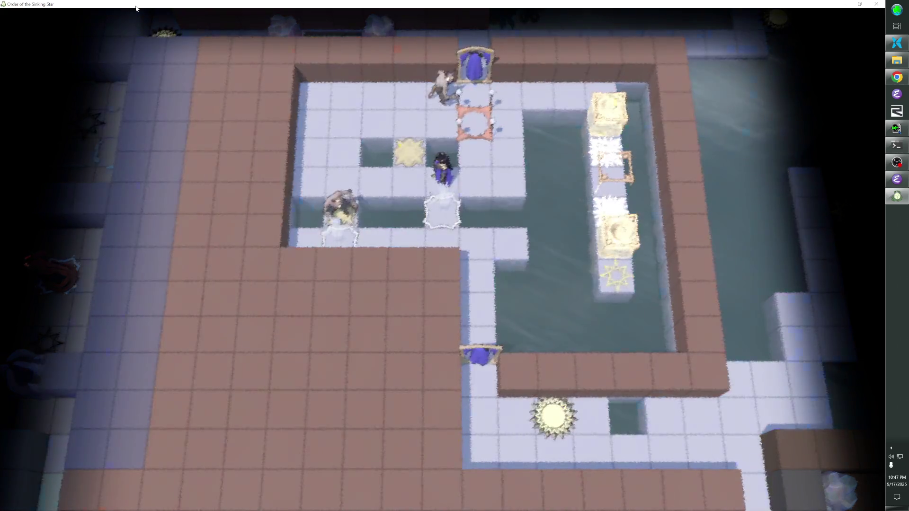
{"action": "key", "text": "z"}
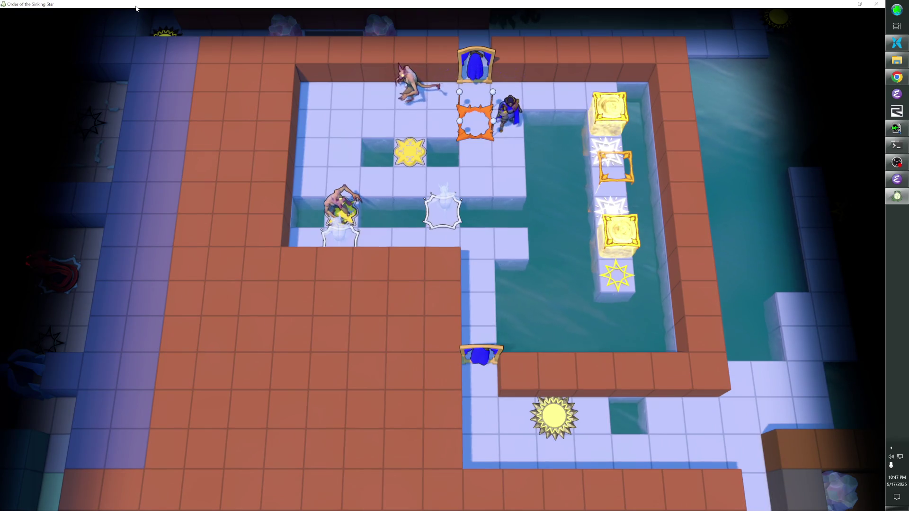
Step: Pass through the orange frame swapping with the rat, then swap with the pink creature on the spark tile
{"action": "key", "text": "Down"}
{"action": "key", "text": "Down"}
{"action": "key", "text": "Left"}
{"action": "key", "text": "Left"}
{"action": "key", "text": "Down"}
{"action": "key", "text": "Down"}
{"action": "key", "text": "Left"}
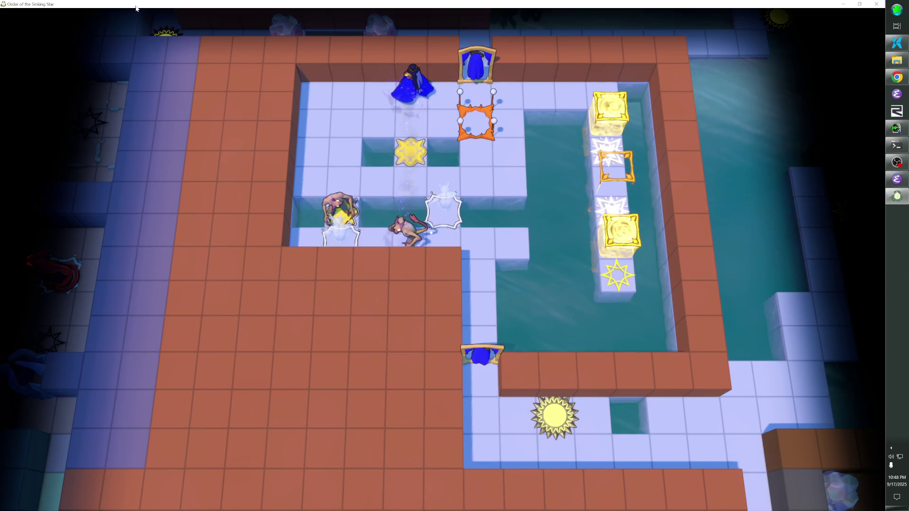
{"action": "key", "text": "Down"}
{"action": "key", "text": "Down"}
{"action": "key", "text": "Left"}
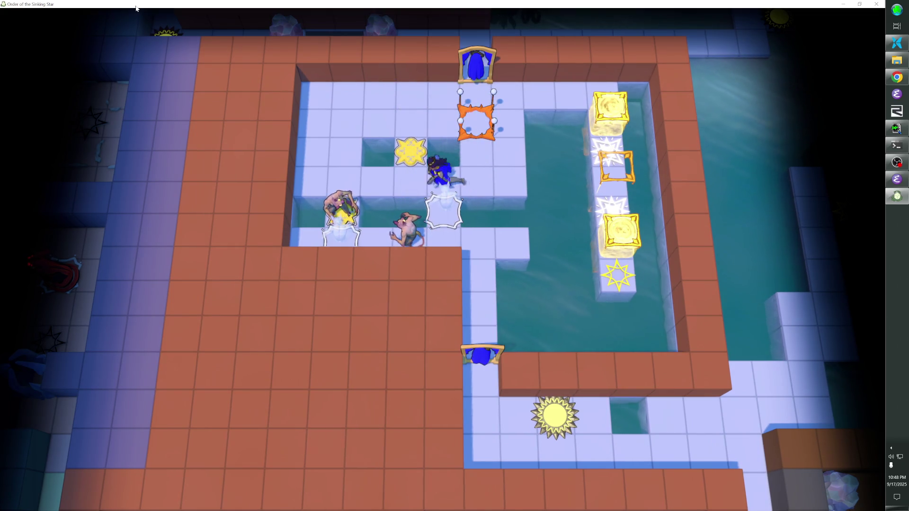
{"action": "key", "text": "Left"}
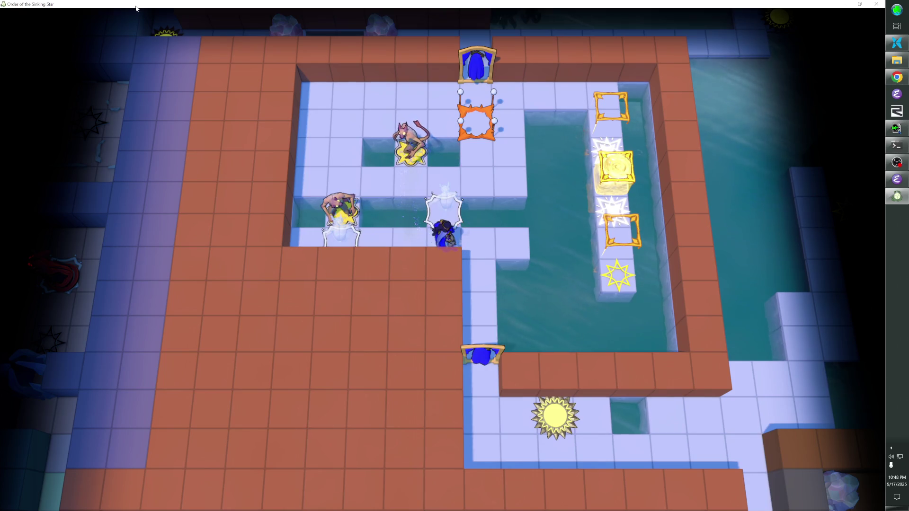
{"action": "key", "text": "Right"}
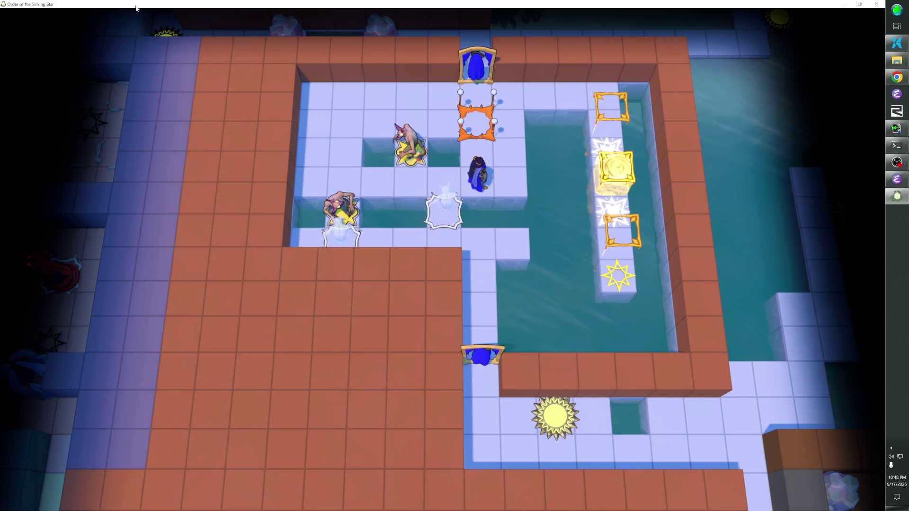
{"action": "key", "text": "Up"}
{"action": "key", "text": "Right"}
{"action": "key", "text": "Right"}
{"action": "key", "text": "Right"}
{"action": "key", "text": "Down"}
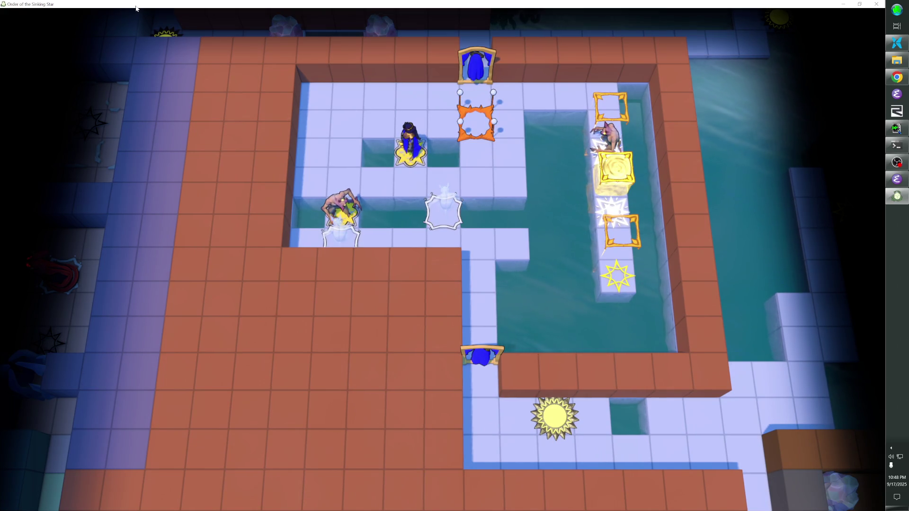
Step: Shift the golden blocks off the star tile, then swap with the far-right creature
{"action": "key", "text": "Down"}
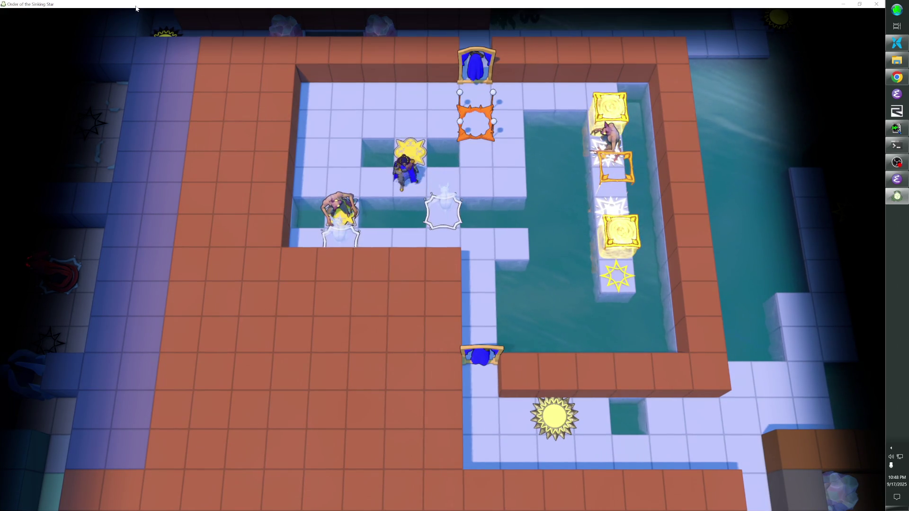
{"action": "key", "text": "Left"}
{"action": "key", "text": "Right"}
{"action": "key", "text": "Up"}
{"action": "key", "text": "Up"}
{"action": "key", "text": "Left"}
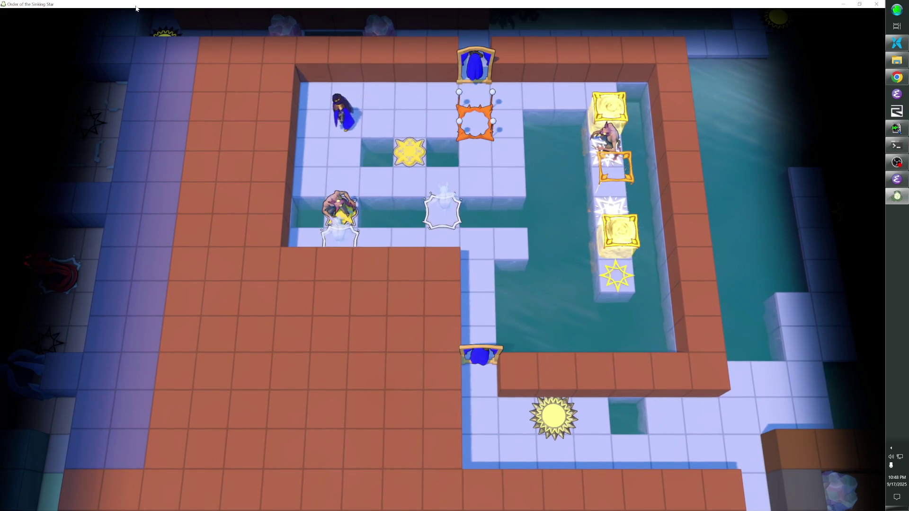
{"action": "key", "text": "Left"}
{"action": "key", "text": "Down"}
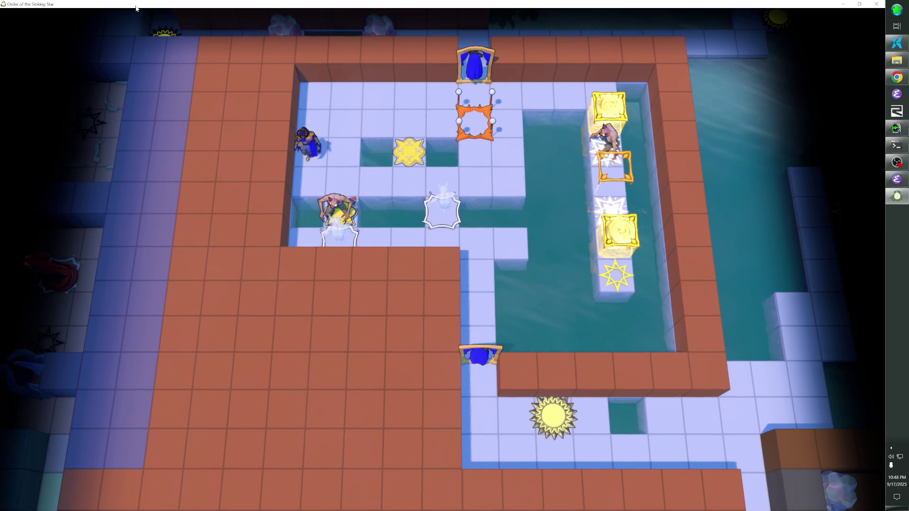
{"action": "key", "text": "Right"}
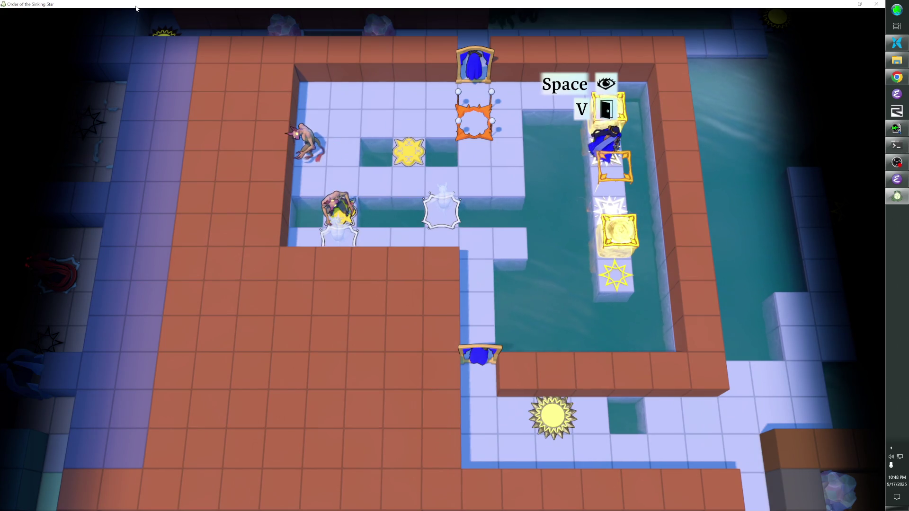
Step: Use the burst and star tiles to swap with the right-column creatures, ending facing the exit door
{"action": "key", "text": "Down"}
{"action": "key", "text": "Down"}
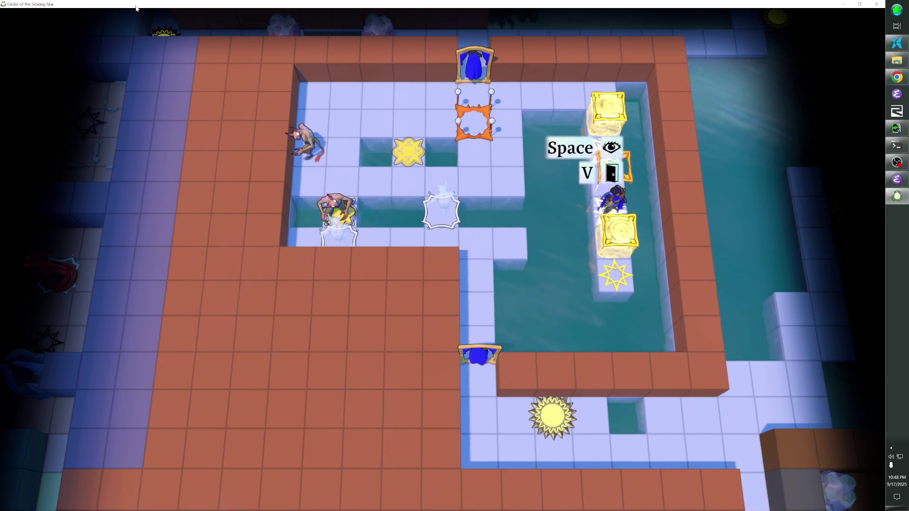
{"action": "key", "text": "Left"}
{"action": "key", "text": "Up"}
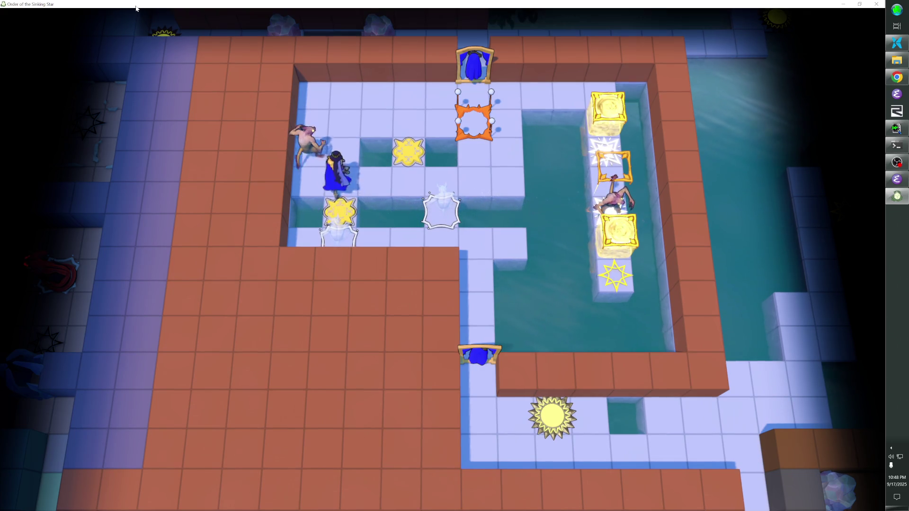
{"action": "key", "text": "Right"}
{"action": "key", "text": "Right"}
{"action": "key", "text": "Up"}
{"action": "key", "text": "Left"}
{"action": "key", "text": "Down"}
{"action": "key", "text": "Right"}
{"action": "key", "text": "Down"}
{"action": "key", "text": "Up"}
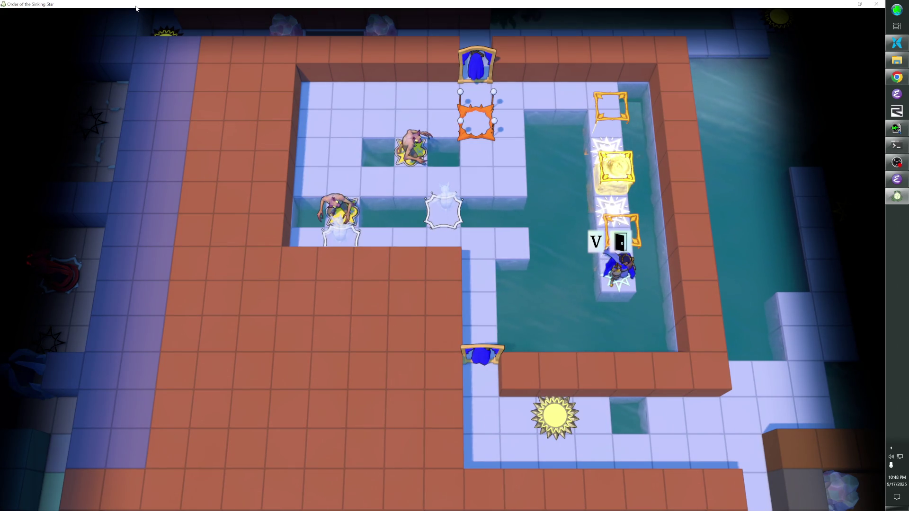
{"action": "key", "text": "F1"}
Step: Delete the 'Need a level here' note and turn the floor cubes right of the dragon into water
{"action": "key", "text": "Escape"}
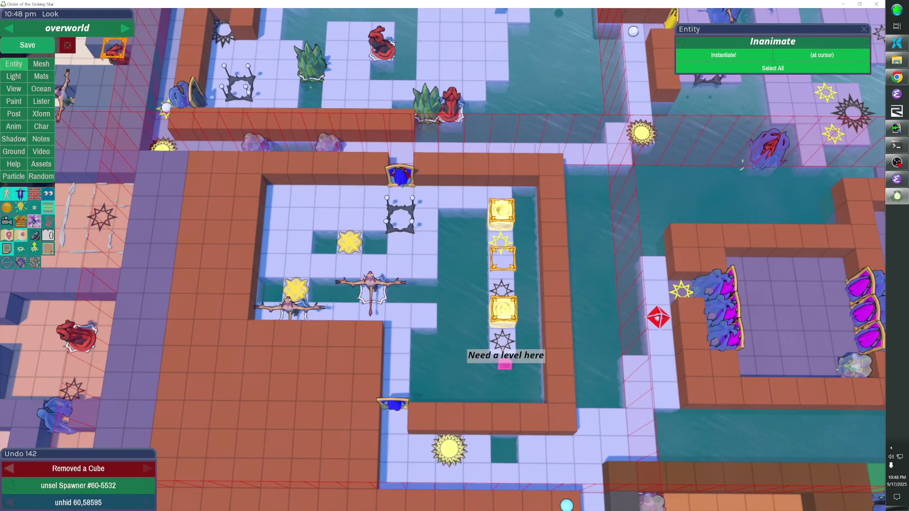
{"action": "left_click", "coordinate": [520, 360]}
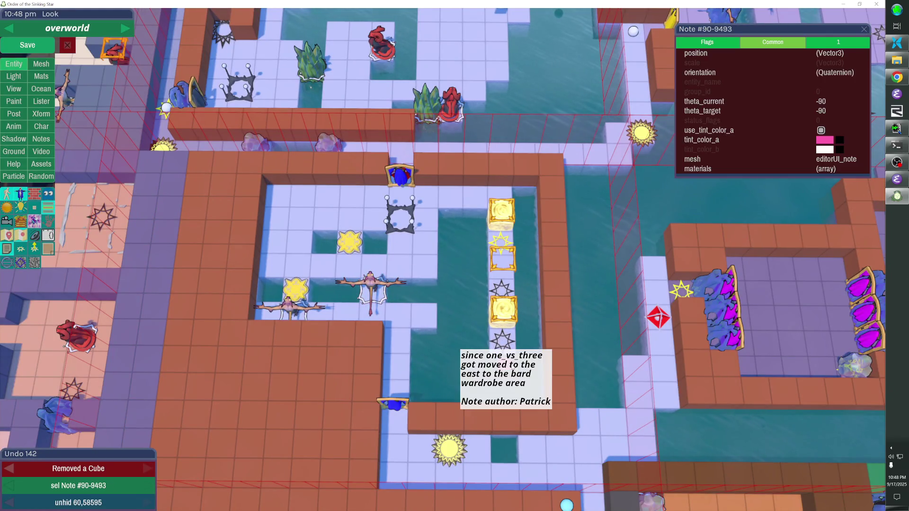
{"action": "key", "text": "Delete"}
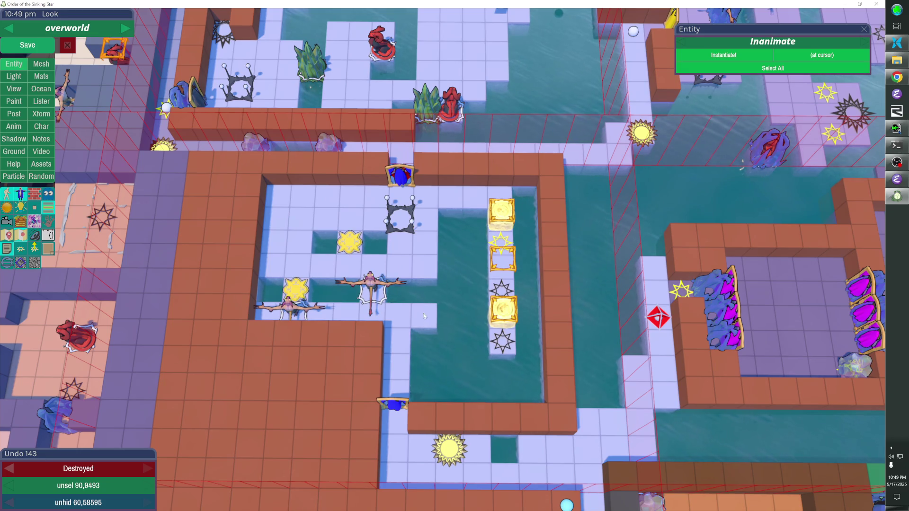
{"action": "left_click_drag", "start_coordinate": [424, 324], "coordinate": [404, 337]}
Step: Delete the blue wardrobe and fill the water strip beside the gold-block column with brick cubes
{"action": "left_click", "coordinate": [401, 403]}
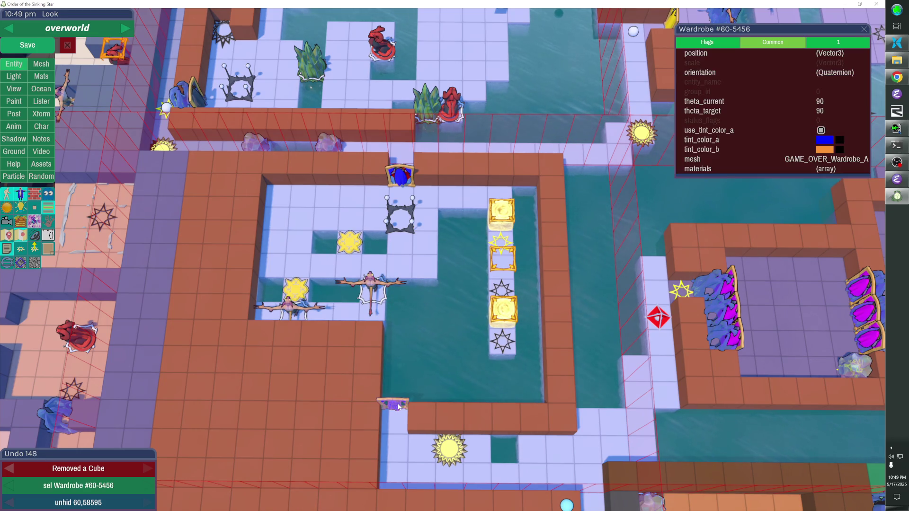
{"action": "key", "text": "Delete"}
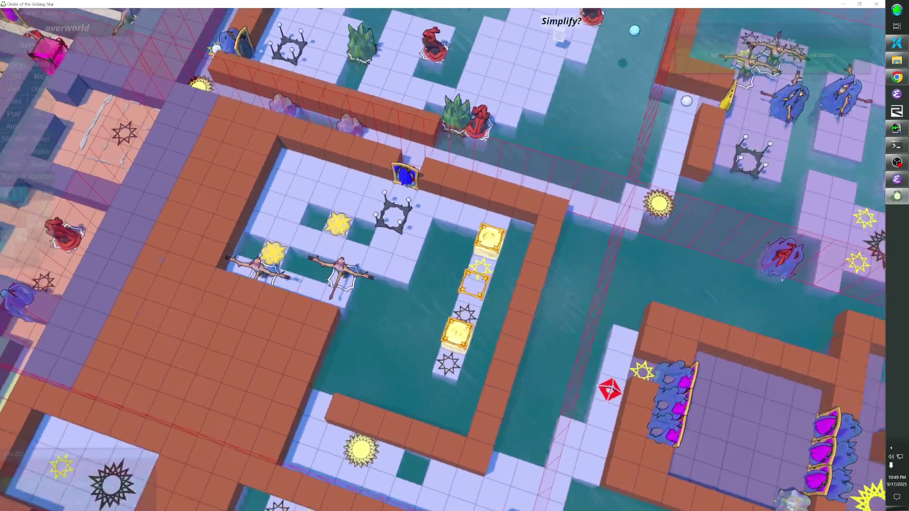
{"action": "left_click", "coordinate": [306, 393]}
{"action": "scroll", "coordinate": [444, 259], "scroll_direction": "up", "scroll_amount": 5}
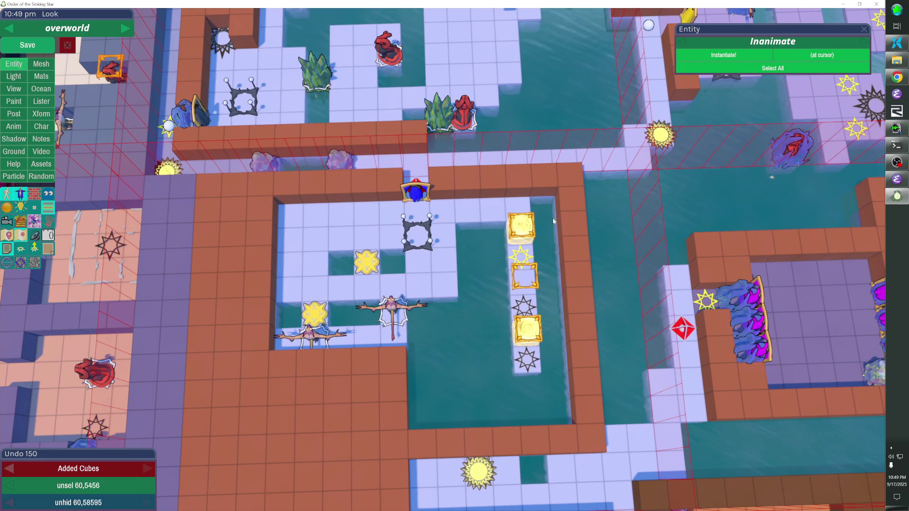
{"action": "mouse_move", "coordinate": [554, 199]}
{"action": "left_mouse_down"}
{"action": "mouse_move", "coordinate": [568, 400]}
{"action": "mouse_move", "coordinate": [561, 432]}
{"action": "left_mouse_up"}
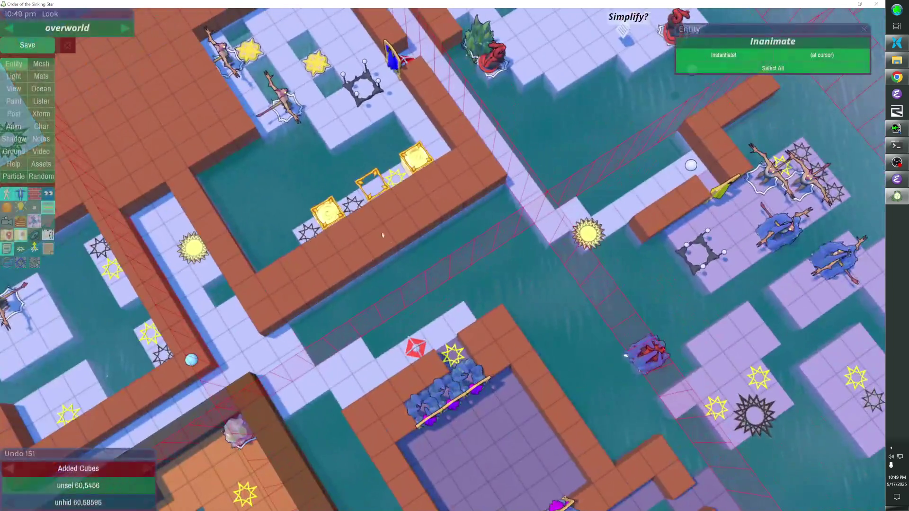
Step: Remove the brick wall ends and stray floor tiles, then extend the wall toward the lower left
{"action": "right_click", "coordinate": [417, 224]}
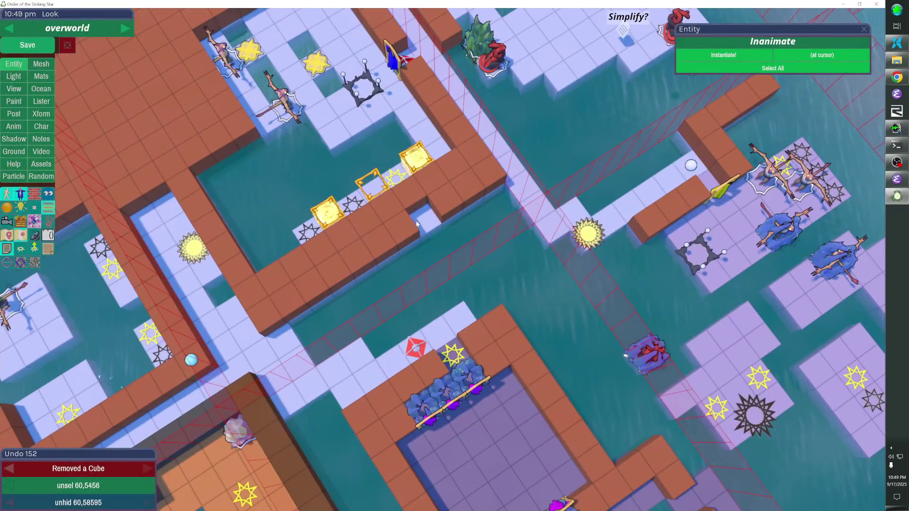
{"action": "right_click", "coordinate": [485, 180]}
{"action": "right_click", "coordinate": [427, 221]}
{"action": "right_click", "coordinate": [385, 250]}
{"action": "right_click", "coordinate": [344, 280]}
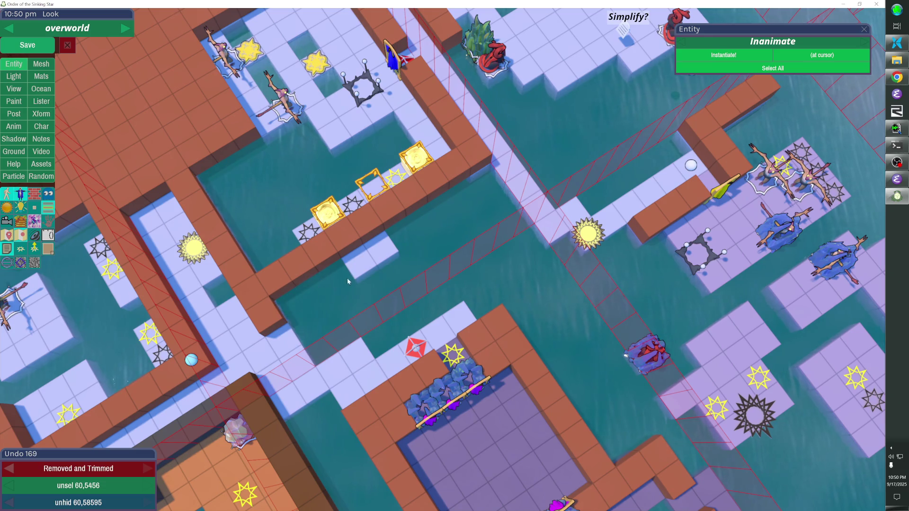
{"action": "right_click", "coordinate": [367, 260]}
{"action": "mouse_move", "coordinate": [468, 180]}
{"action": "left_mouse_down"}
{"action": "mouse_move", "coordinate": [324, 305]}
{"action": "mouse_move", "coordinate": [278, 301]}
{"action": "left_mouse_up"}
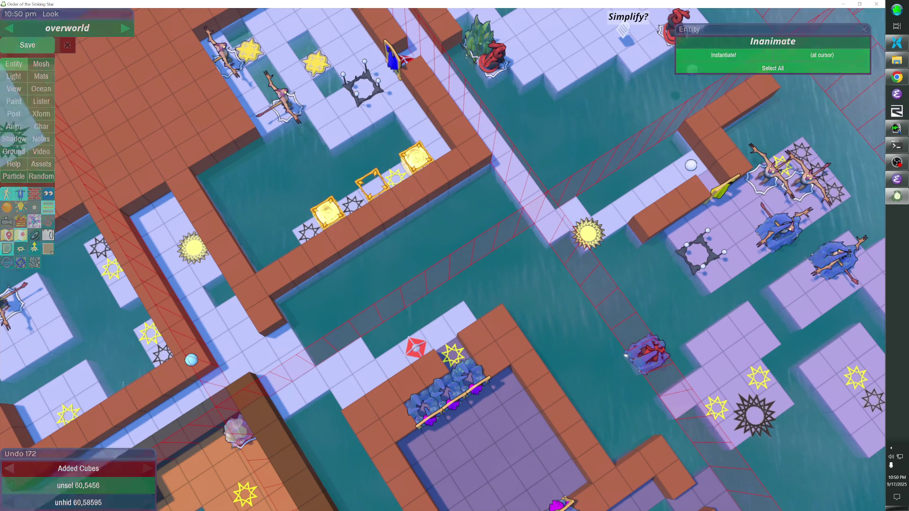
{"action": "key", "text": "Escape"}
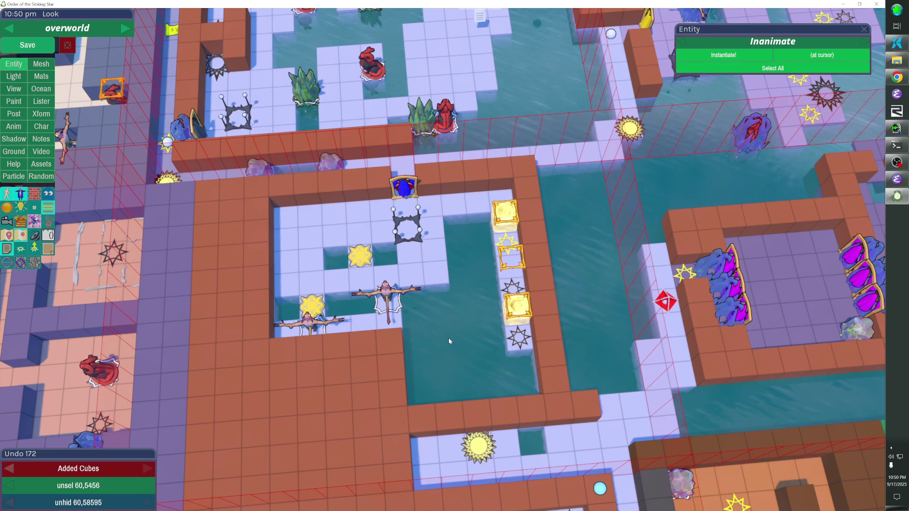
Step: Deselect the sun teleporter and add two blocks of floor cubes in the room
{"action": "mouse_move", "coordinate": [497, 449]}
{"action": "left_mouse_down"}
{"action": "mouse_move", "coordinate": [486, 312]}
{"action": "mouse_move", "coordinate": [350, 259]}
{"action": "mouse_move", "coordinate": [450, 248]}
{"action": "mouse_move", "coordinate": [472, 228]}
{"action": "left_mouse_up"}
{"action": "left_click", "coordinate": [355, 258]}
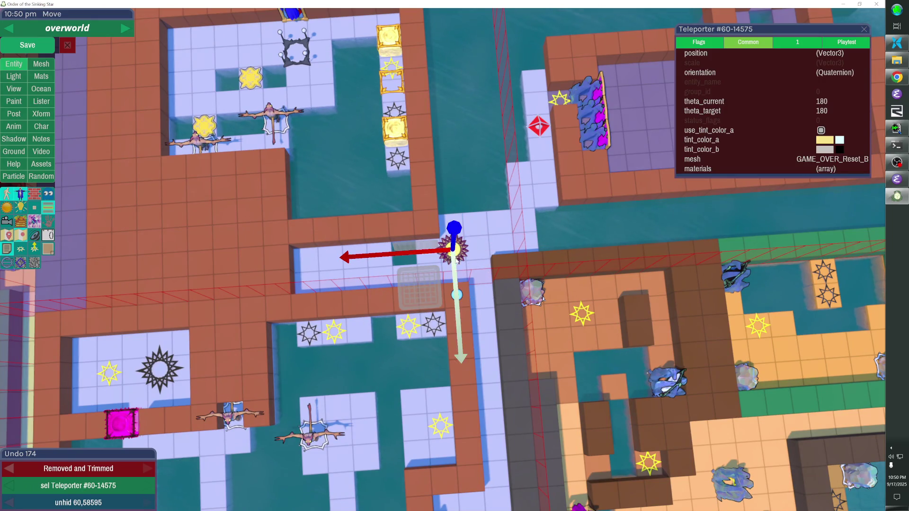
{"action": "key", "text": "Escape"}
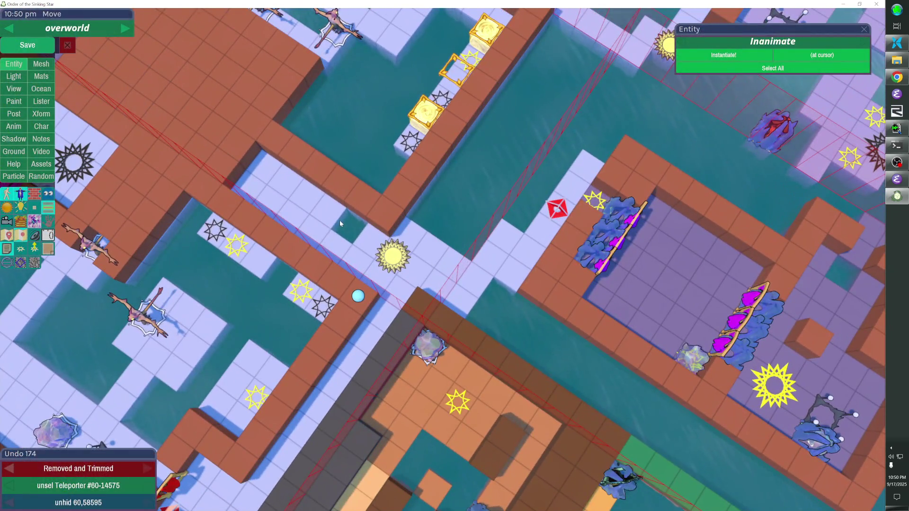
{"action": "left_click_drag", "start_coordinate": [286, 178], "coordinate": [350, 295]}
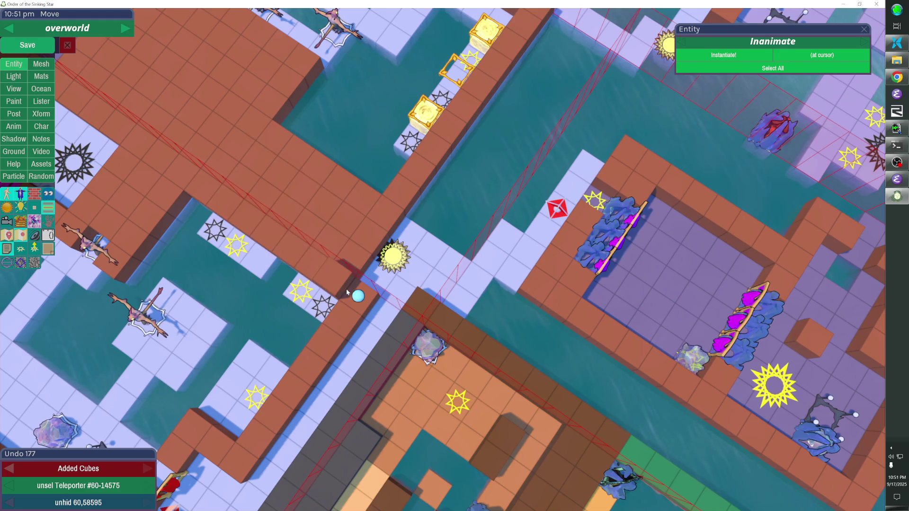
{"action": "key", "text": "ctrl+z"}
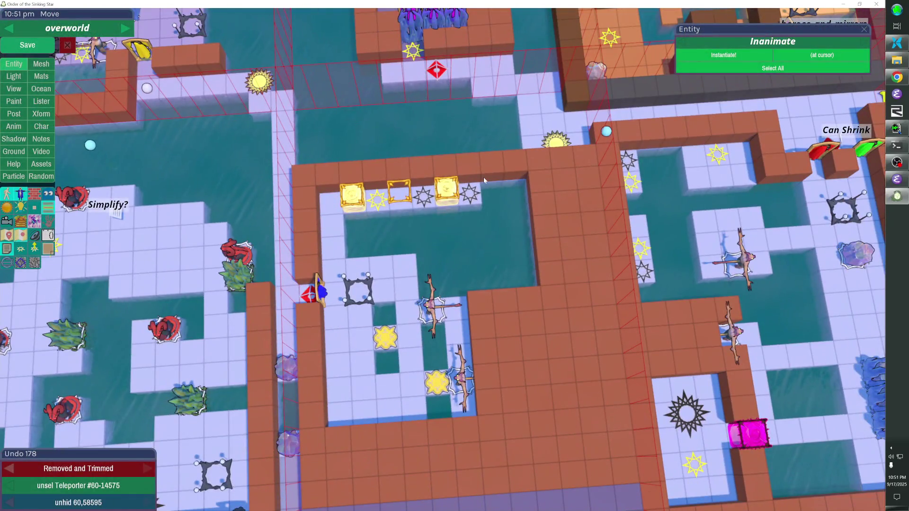
{"action": "mouse_move", "coordinate": [484, 180]}
{"action": "left_mouse_down"}
{"action": "mouse_move", "coordinate": [587, 293]}
{"action": "mouse_move", "coordinate": [590, 318]}
{"action": "left_mouse_up"}
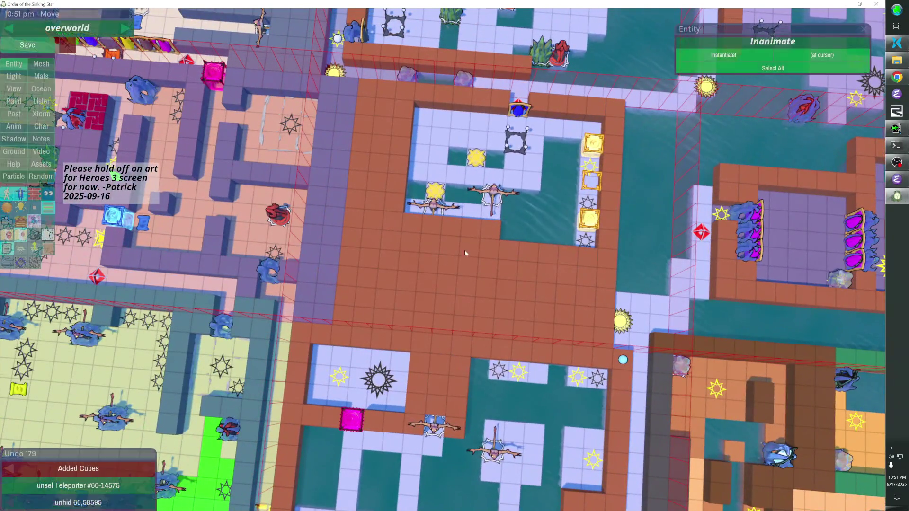
Step: Remove five floor cubes along the lower-left water edge
{"action": "right_click", "coordinate": [486, 233]}
{"action": "right_click", "coordinate": [469, 232]}
{"action": "right_click", "coordinate": [452, 230]}
{"action": "right_click", "coordinate": [436, 229]}
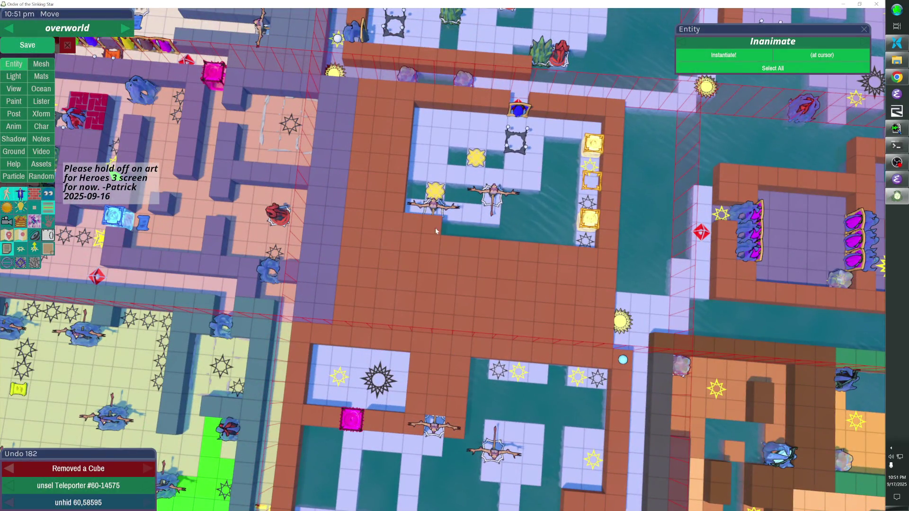
{"action": "right_click", "coordinate": [417, 232]}
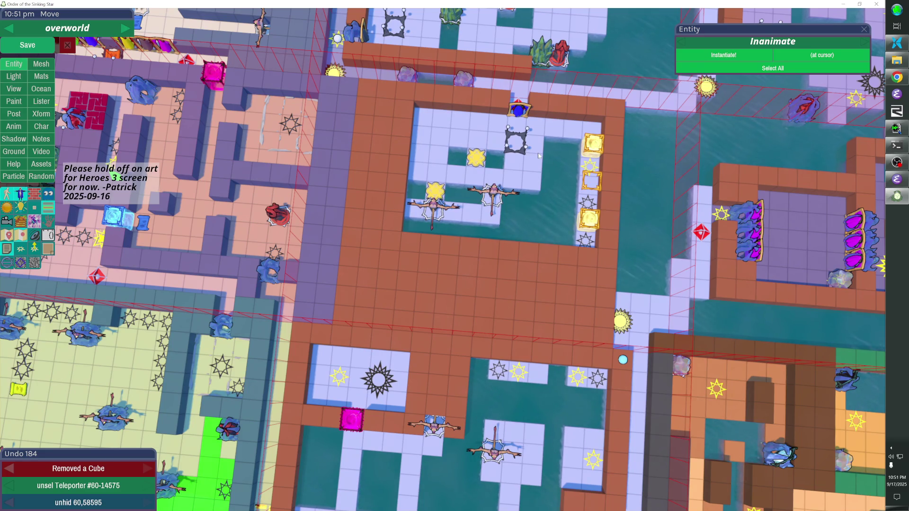
Step: Shift the gate glyph column up one tile and move the switch up one tile
{"action": "left_click_drag", "start_coordinate": [591, 156], "coordinate": [589, 242]}
{"action": "key", "text": "Up"}
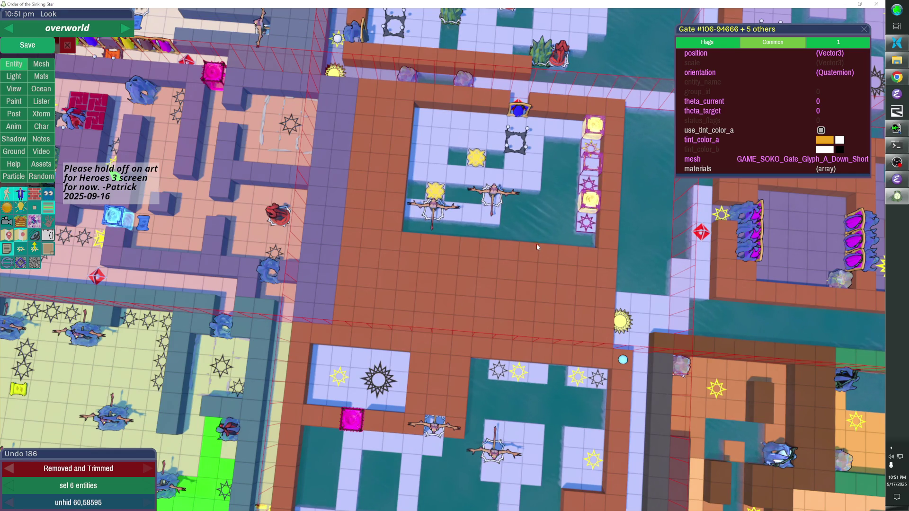
{"action": "left_click", "coordinate": [477, 157]}
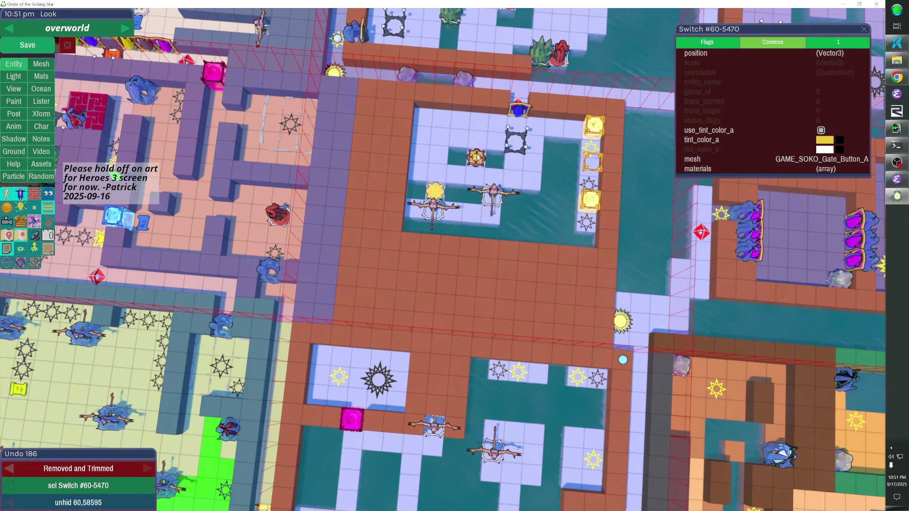
{"action": "key", "text": "ctrl+s"}
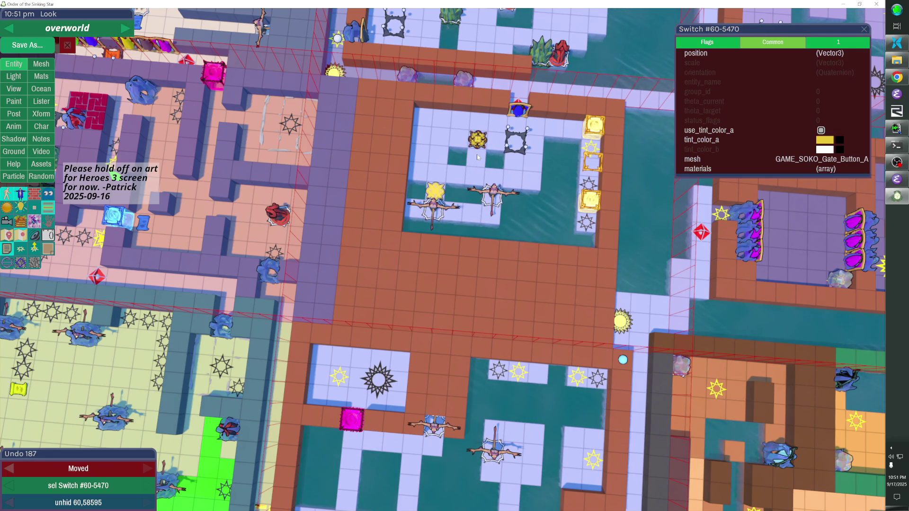
Step: Rework the floor around the moved switch, removing two cubes beside it
{"action": "left_click", "coordinate": [449, 148]}
{"action": "right_click", "coordinate": [449, 148]}
{"action": "right_click", "coordinate": [495, 141]}
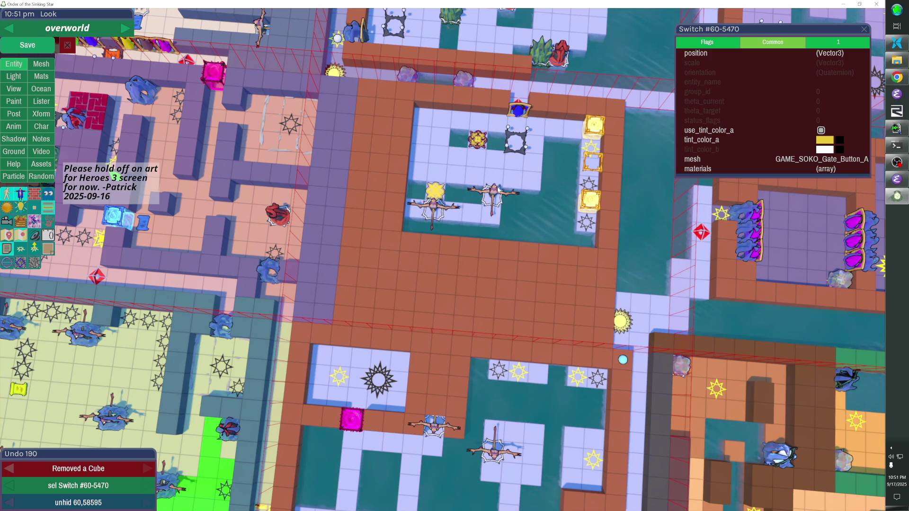
{"action": "left_click", "coordinate": [434, 189]}
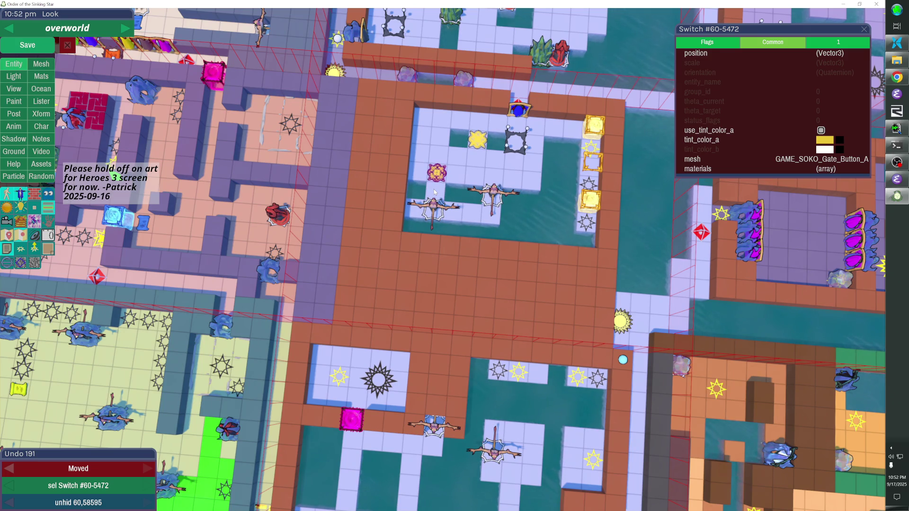
Step: Remove three floor cubes beside the flower switch and add two cubes in the water
{"action": "left_click", "coordinate": [456, 178]}
{"action": "left_click", "coordinate": [473, 179]}
{"action": "left_click", "coordinate": [421, 179]}
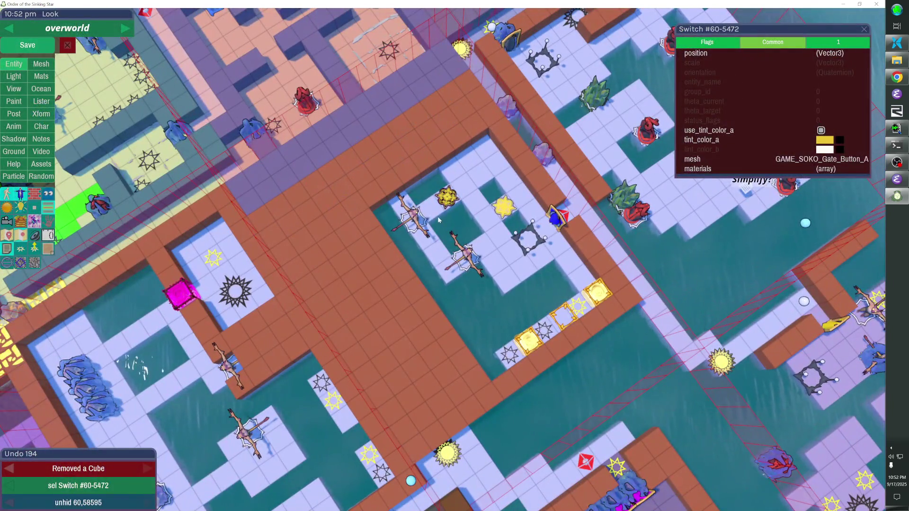
{"action": "left_click", "coordinate": [437, 217]}
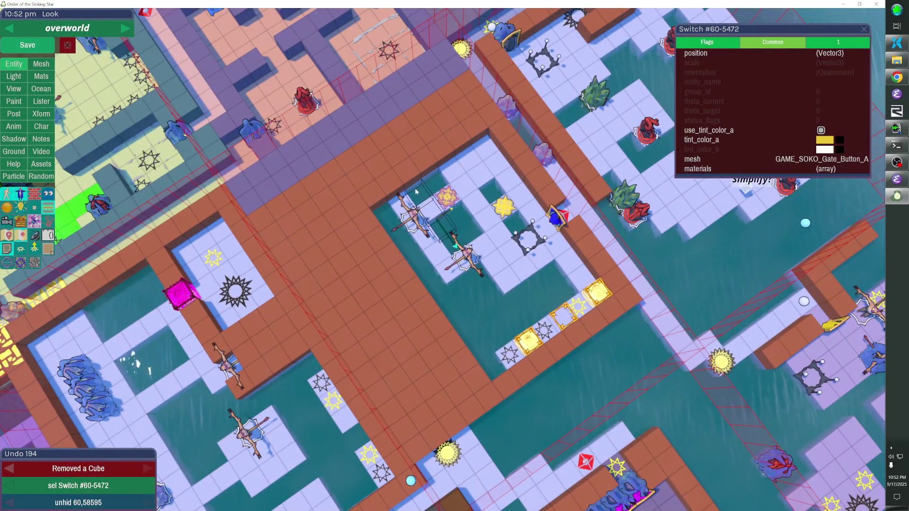
{"action": "left_click", "coordinate": [450, 236]}
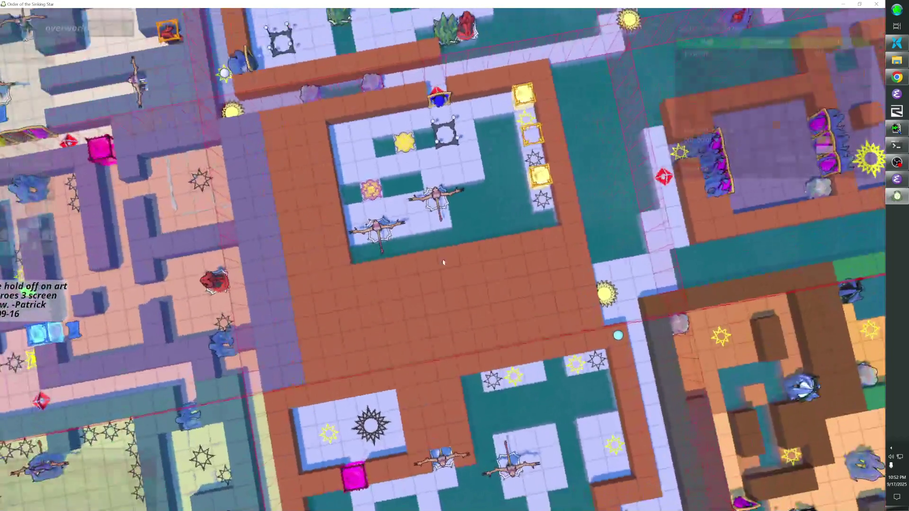
Step: Raise both winged spawners one cell, trim the floor beside them, then save and start playing
{"action": "left_click", "coordinate": [441, 191]}
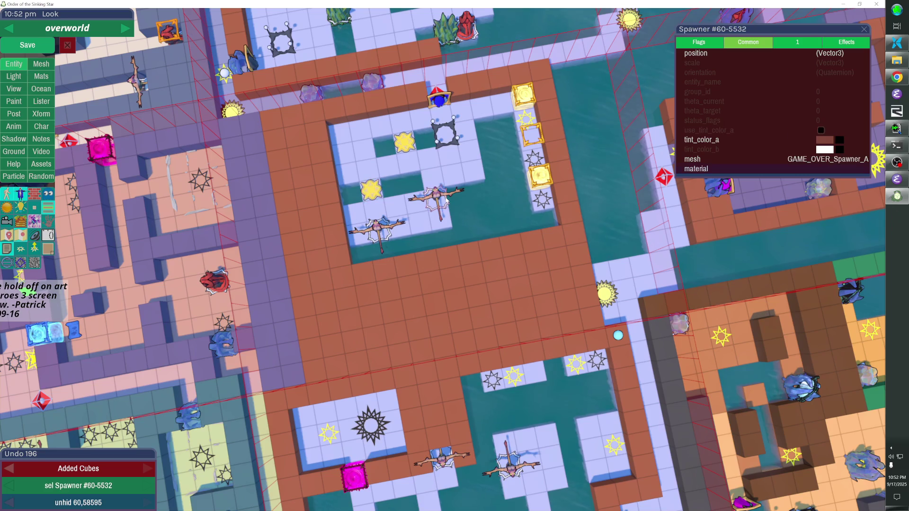
{"action": "left_click", "coordinate": [439, 196], "text": "shift"}
{"action": "key", "text": "Up"}
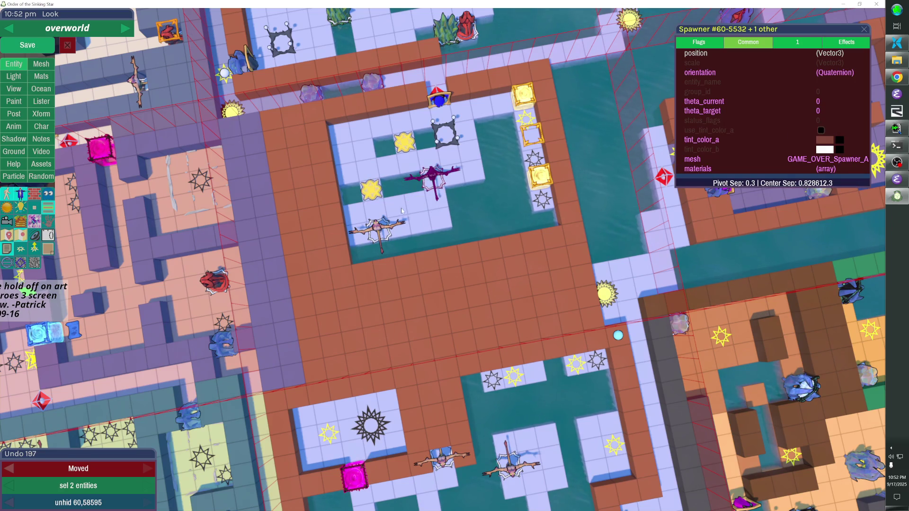
{"action": "left_click", "coordinate": [378, 225], "text": "shift"}
{"action": "key", "text": "Up"}
{"action": "left_click_drag", "start_coordinate": [379, 227], "coordinate": [436, 227]}
{"action": "left_click", "coordinate": [433, 209]}
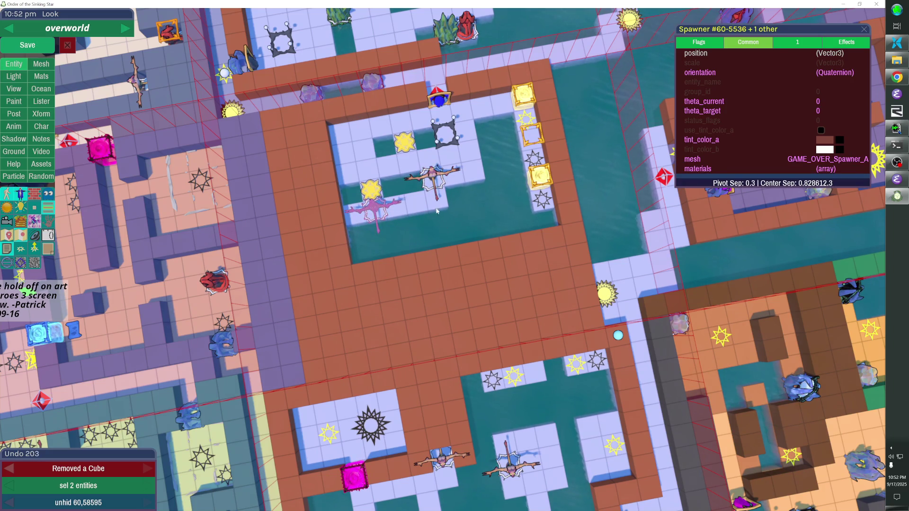
{"action": "key", "text": "ctrl+s"}
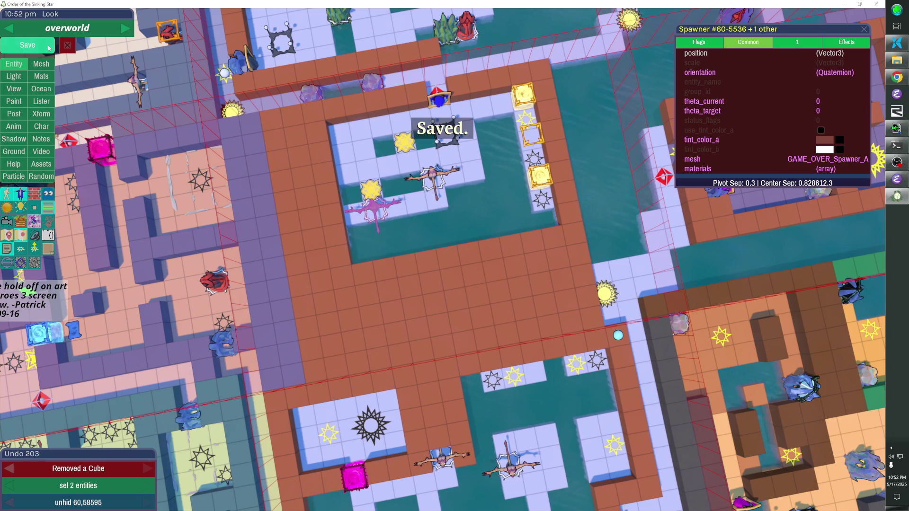
{"action": "key", "text": "F1"}
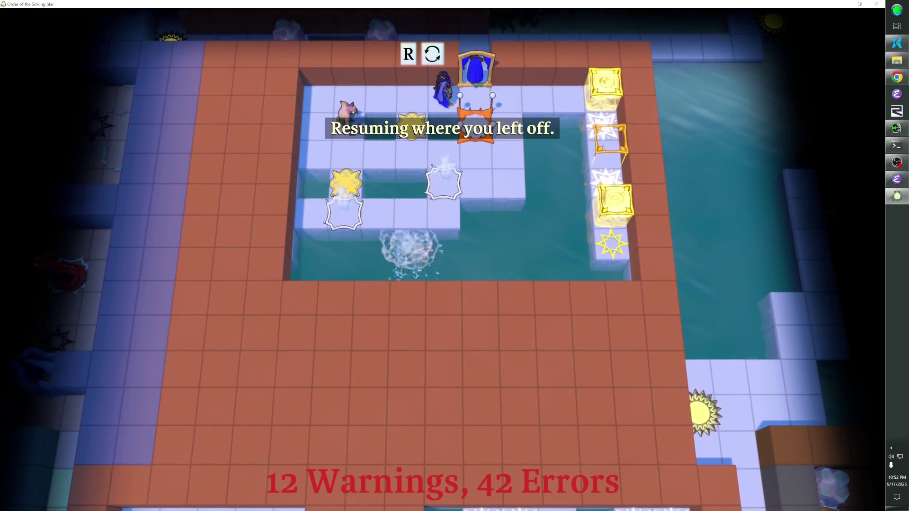
Step: Playtest the room, walking the player around and swapping creatures onto the pads
{"action": "key", "text": "Right"}
{"action": "key", "text": "Right"}
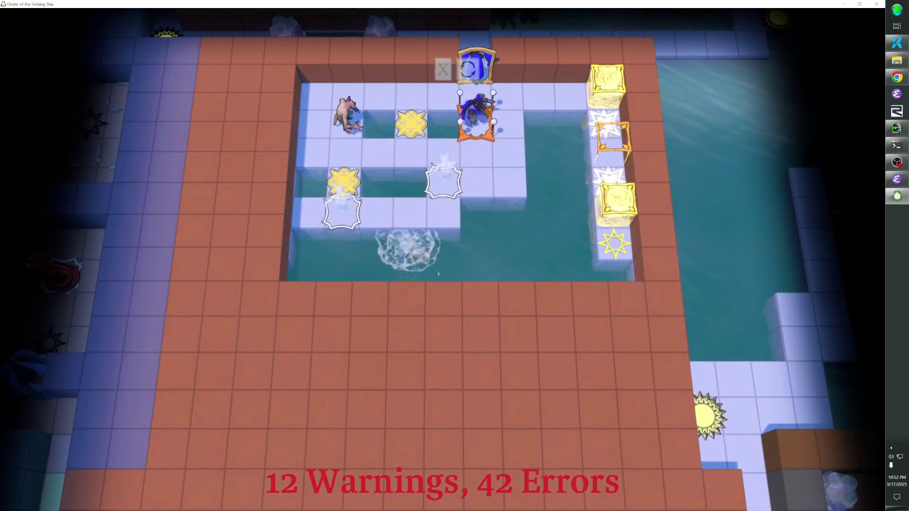
{"action": "key", "text": "Left"}
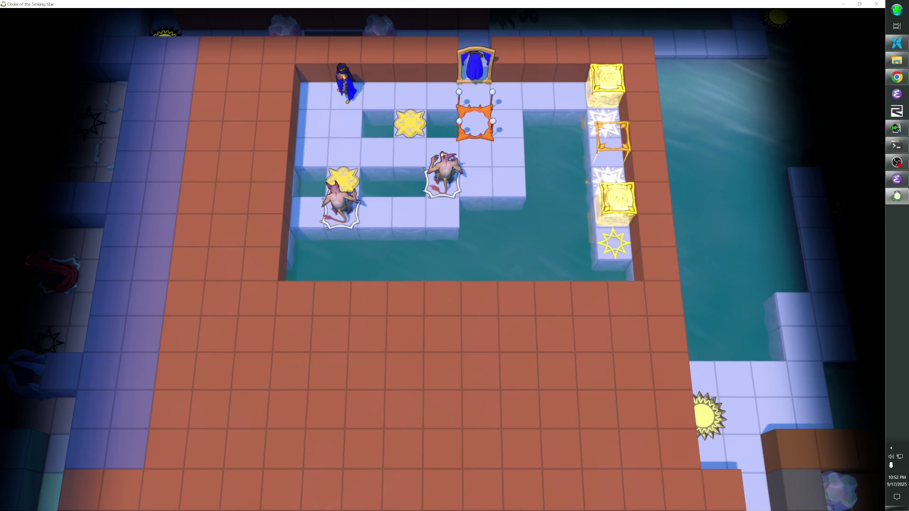
{"action": "key", "text": "Down"}
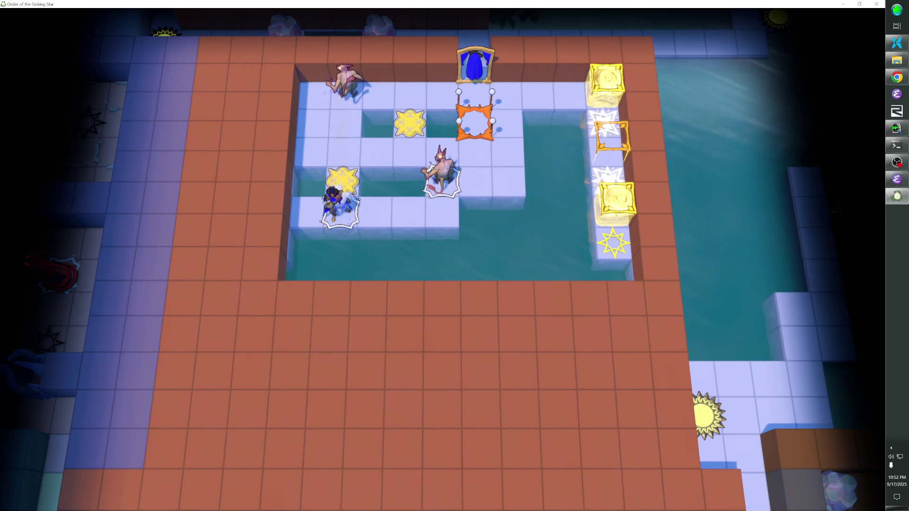
{"action": "key", "text": "z"}
{"action": "key", "text": "Right"}
{"action": "key", "text": "Right"}
{"action": "key", "text": "Down"}
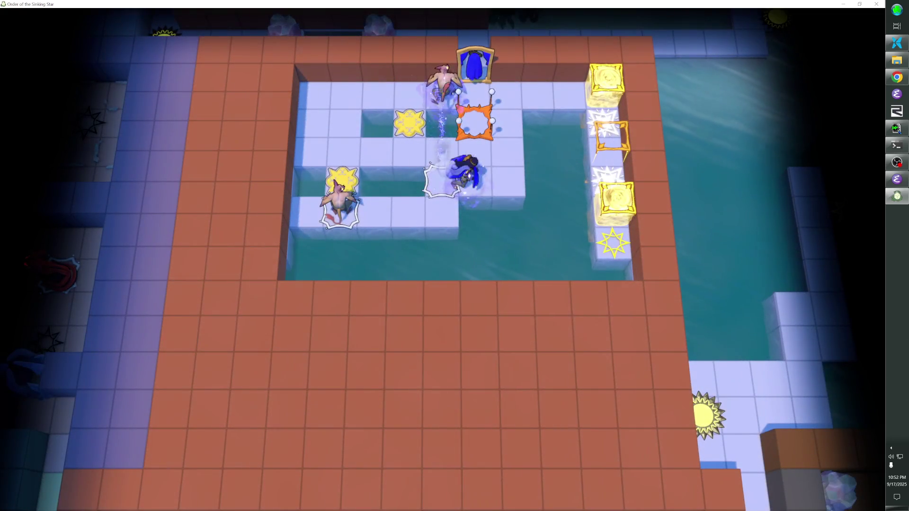
{"action": "key", "text": "Left"}
{"action": "key", "text": "Up"}
{"action": "key", "text": "Down"}
{"action": "key", "text": "Right"}
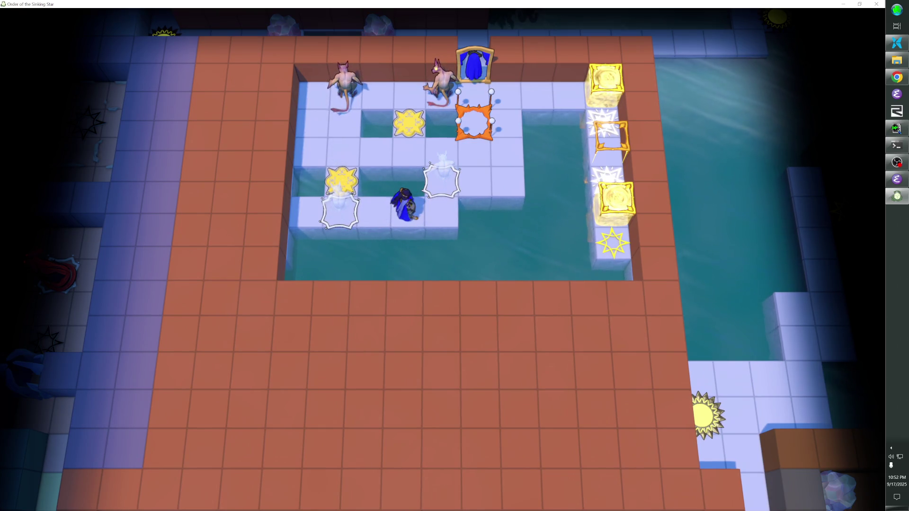
{"action": "key", "text": "Left"}
{"action": "key", "text": "Up"}
{"action": "key", "text": "Left"}
{"action": "key", "text": "Down"}
{"action": "key", "text": "Right"}
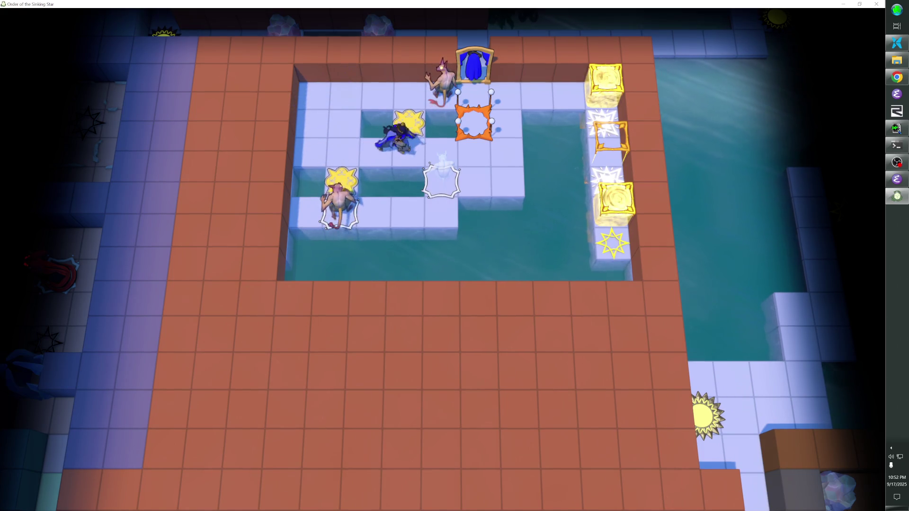
{"action": "key", "text": "Down"}
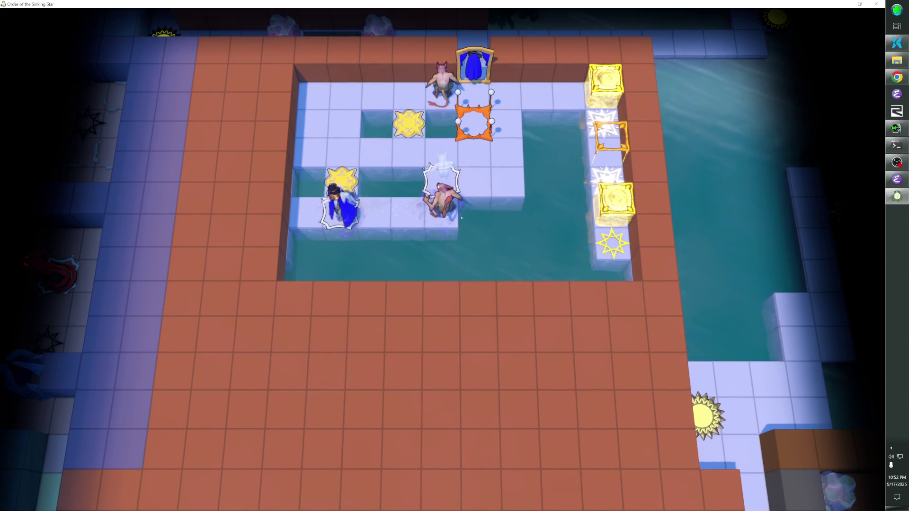
{"action": "key", "text": "Left"}
{"action": "key", "text": "Right"}
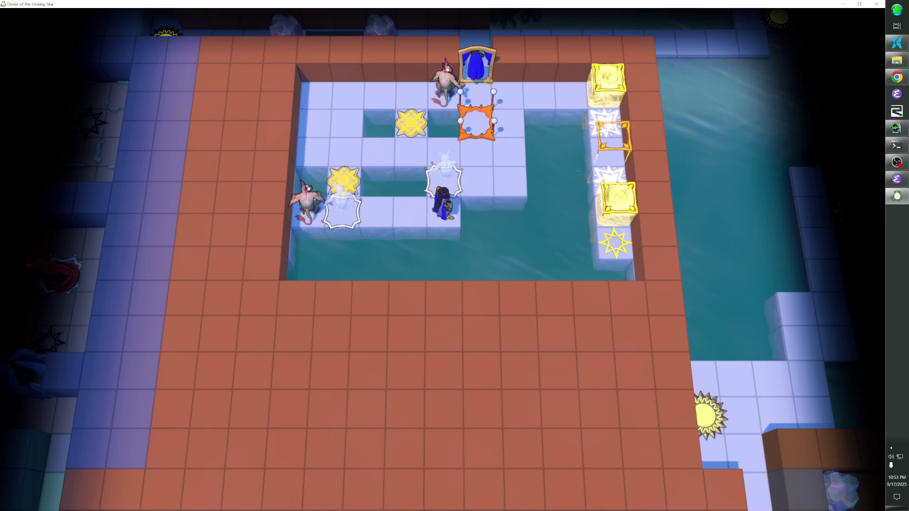
Step: Continue the playtest, moving the hero around the yellow star and swapping creatures into place
{"action": "key", "text": "Up"}
{"action": "key", "text": "Up"}
{"action": "key", "text": "Left"}
{"action": "key", "text": "Left"}
{"action": "key", "text": "Up"}
{"action": "key", "text": "Right"}
{"action": "key", "text": "z"}
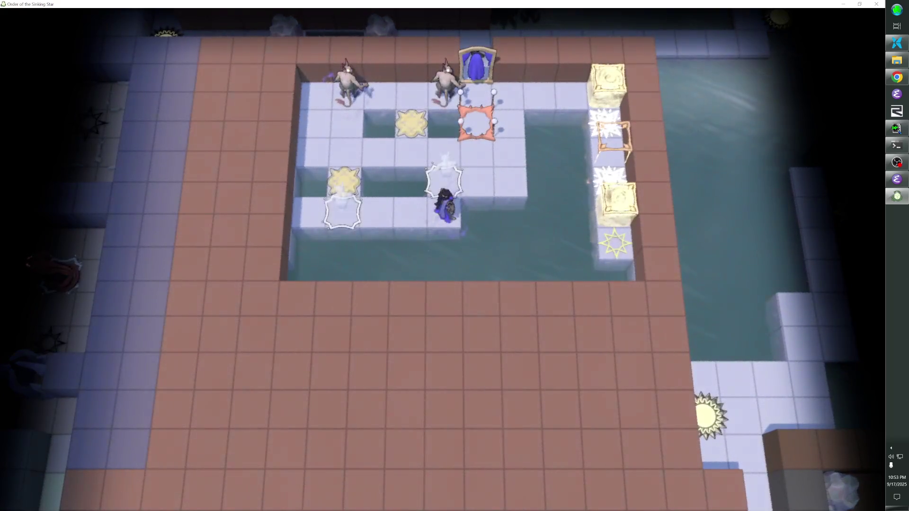
{"action": "key", "text": "Up"}
{"action": "key", "text": "Right"}
{"action": "key", "text": "Down"}
{"action": "key", "text": "Left"}
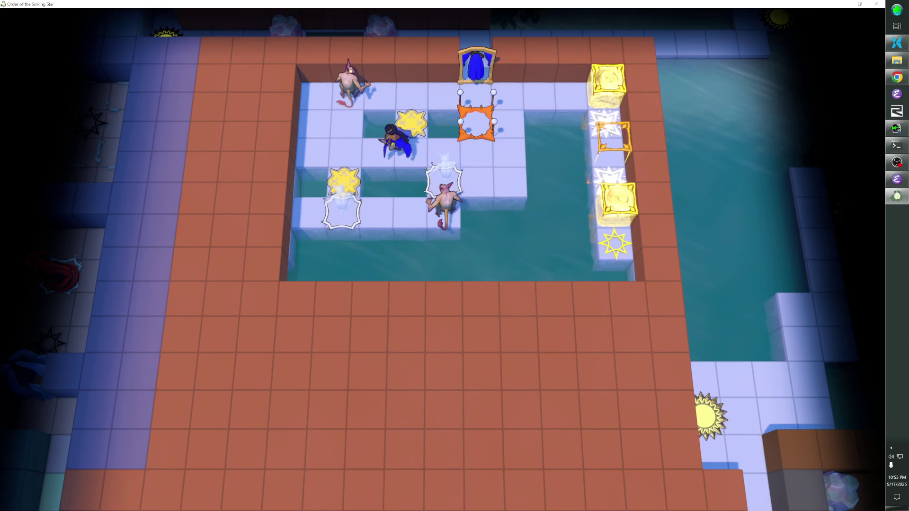
{"action": "key", "text": "Up"}
{"action": "key", "text": "Right"}
{"action": "key", "text": "Down"}
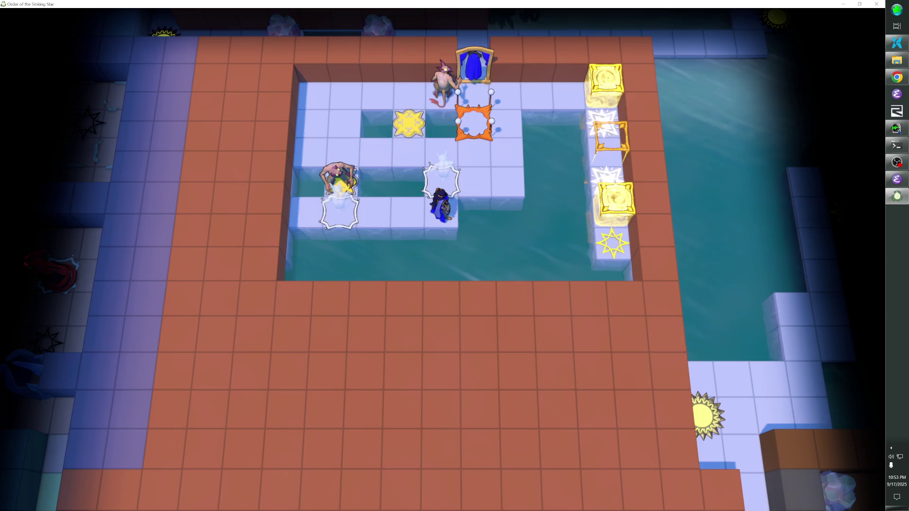
{"action": "key", "text": "Right"}
{"action": "key", "text": "Up"}
{"action": "key", "text": "Right"}
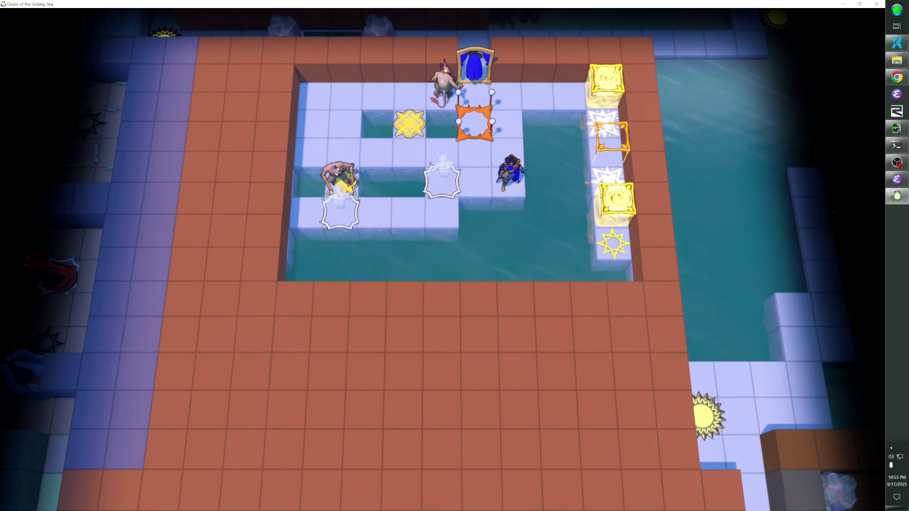
{"action": "key", "text": "Up"}
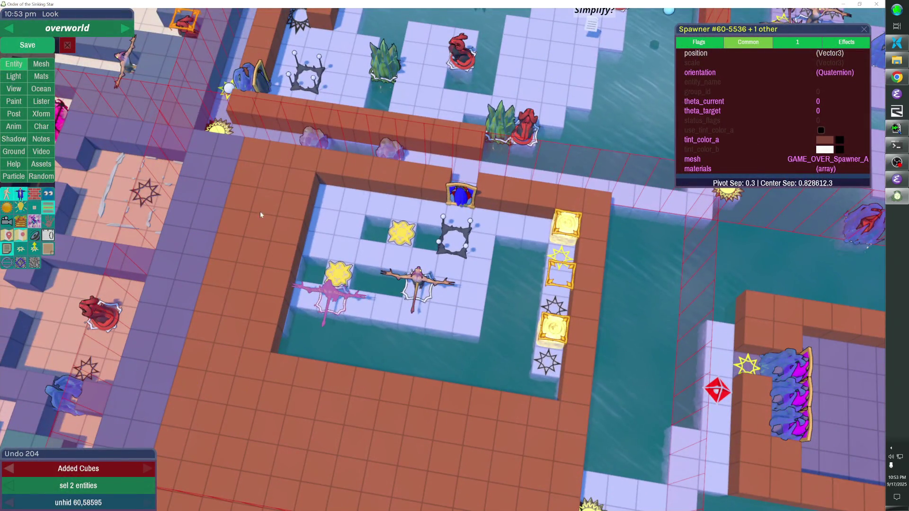
Step: Save the overworld level and start playtesting, swapping the player with the creatures
{"action": "left_click", "coordinate": [21, 47]}
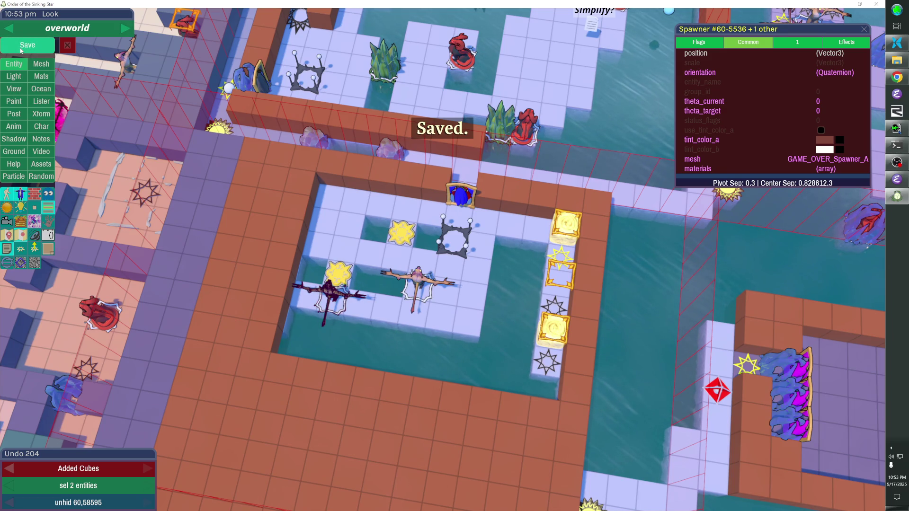
{"action": "key", "text": "Escape"}
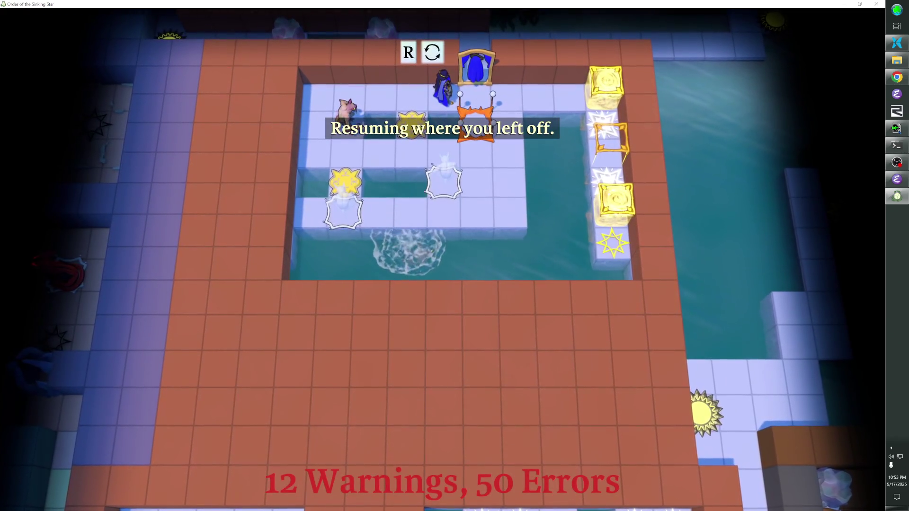
{"action": "key", "text": "Left"}
{"action": "key", "text": "Left"}
{"action": "key", "text": "Down"}
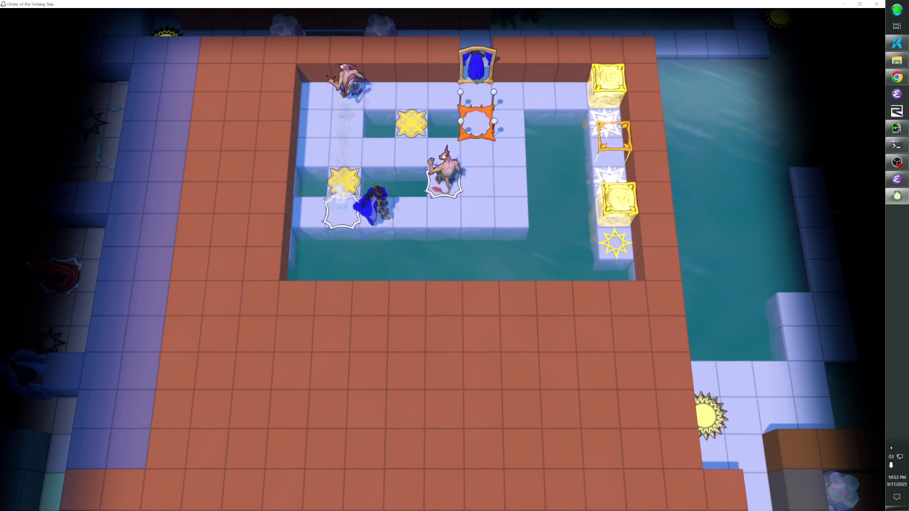
{"action": "key", "text": "z"}
{"action": "key", "text": "Down"}
{"action": "key", "text": "Right"}
{"action": "key", "text": "Up"}
{"action": "key", "text": "Left"}
{"action": "key", "text": "Up"}
{"action": "key", "text": "Down"}
{"action": "key", "text": "Right"}
{"action": "key", "text": "Right"}
{"action": "key", "text": "Right"}
{"action": "key", "text": "Up"}
Step: Continue the playtest, undoing missteps until both creatures rest on the yellow plates
{"action": "key", "text": "z"}
{"action": "key", "text": "Right"}
{"action": "key", "text": "Right"}
{"action": "key", "text": "Up"}
{"action": "key", "text": "Up"}
{"action": "key", "text": "Up"}
{"action": "key", "text": "Left"}
{"action": "key", "text": "Left"}
{"action": "key", "text": "z"}
{"action": "key", "text": "z"}
{"action": "key", "text": "Down"}
{"action": "key", "text": "Left"}
{"action": "key", "text": "Left"}
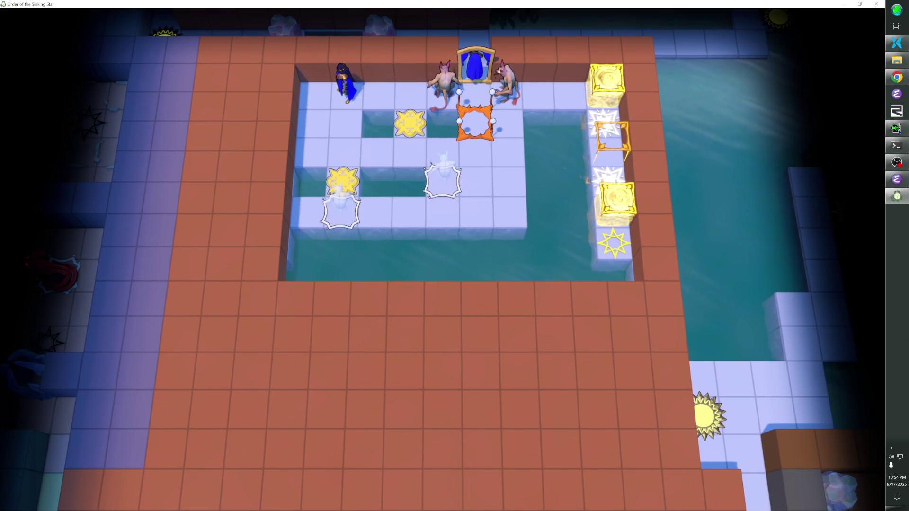
{"action": "key", "text": "Down"}
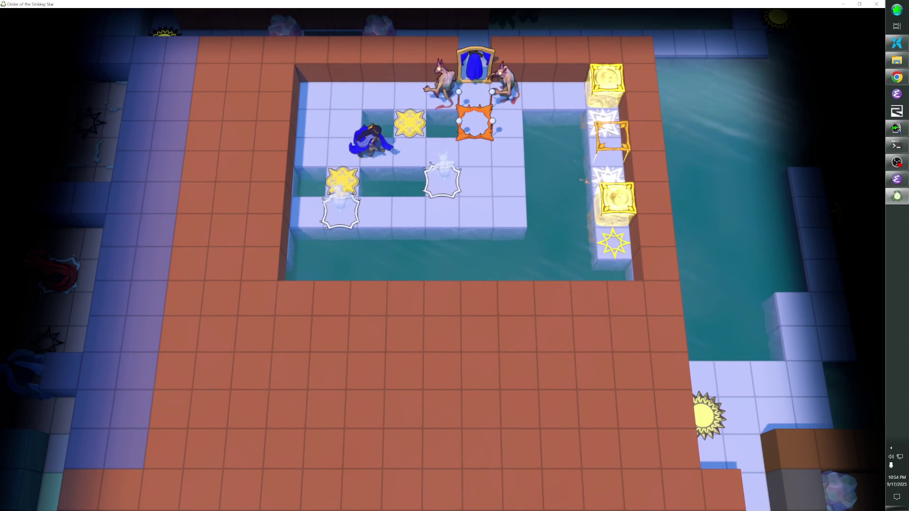
{"action": "key", "text": "Up"}
{"action": "key", "text": "Left"}
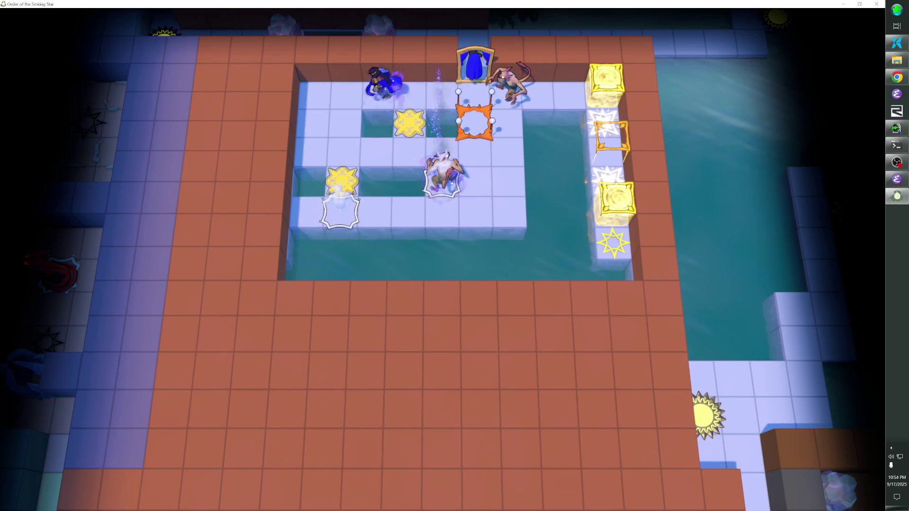
{"action": "key", "text": "Down"}
{"action": "key", "text": "Down"}
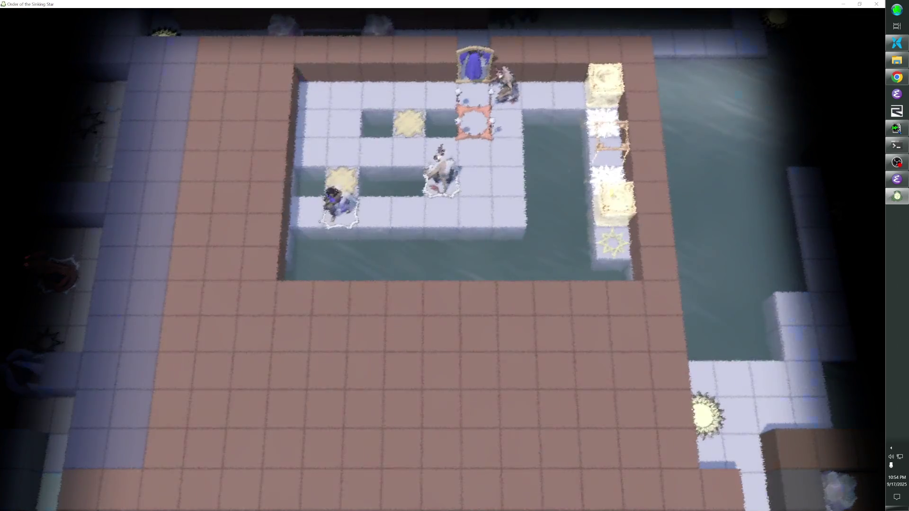
{"action": "key", "text": "Up"}
{"action": "key", "text": "Right"}
{"action": "key", "text": "Right"}
{"action": "key", "text": "Down"}
{"action": "key", "text": "Down"}
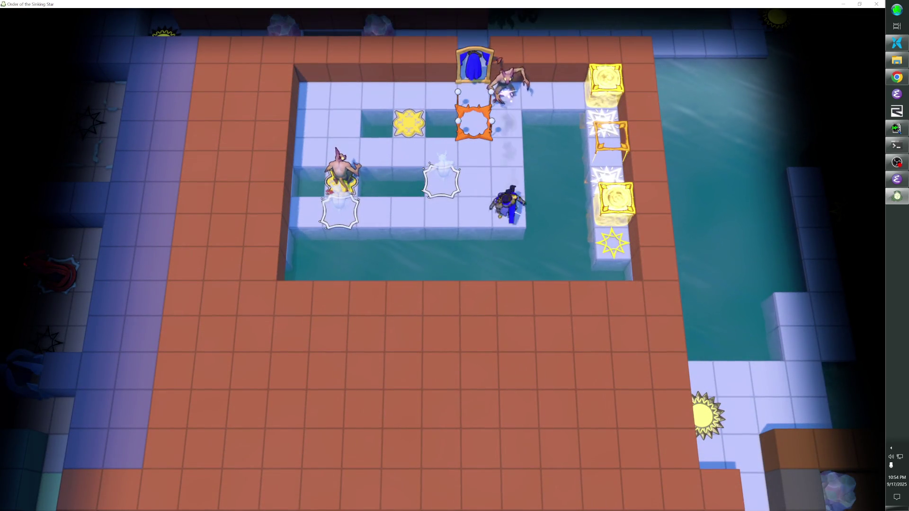
{"action": "key", "text": "Left"}
{"action": "key", "text": "Left"}
{"action": "key", "text": "Up"}
{"action": "key", "text": "Right"}
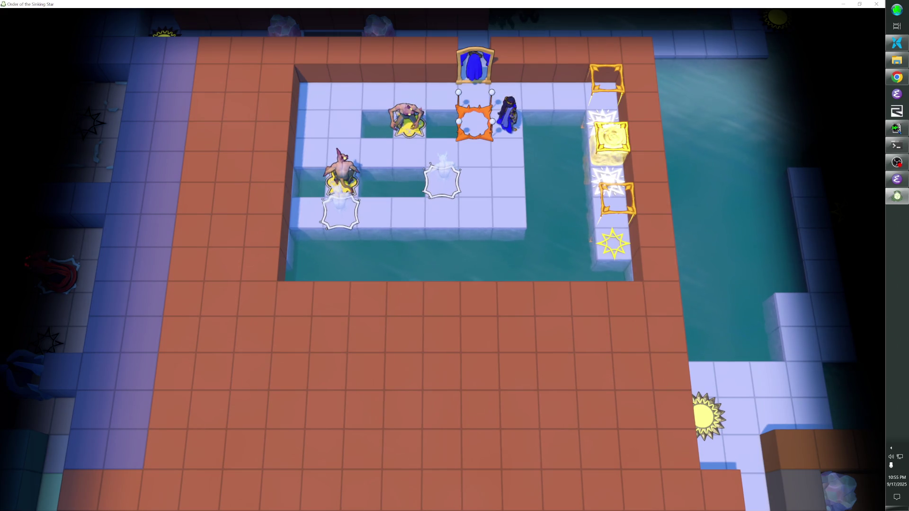
Step: End the playtest and return to the level editor
{"action": "key", "text": "F1"}
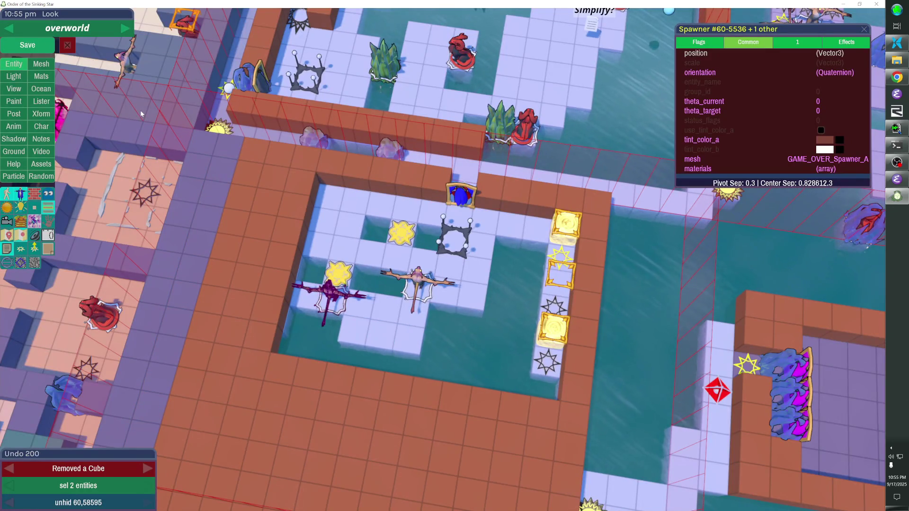
Step: Undo four room edits, redo one cube removal, and deselect the two spawners
{"action": "key", "text": "ctrl+z"}
{"action": "key", "text": "ctrl+z"}
{"action": "key", "text": "ctrl+z"}
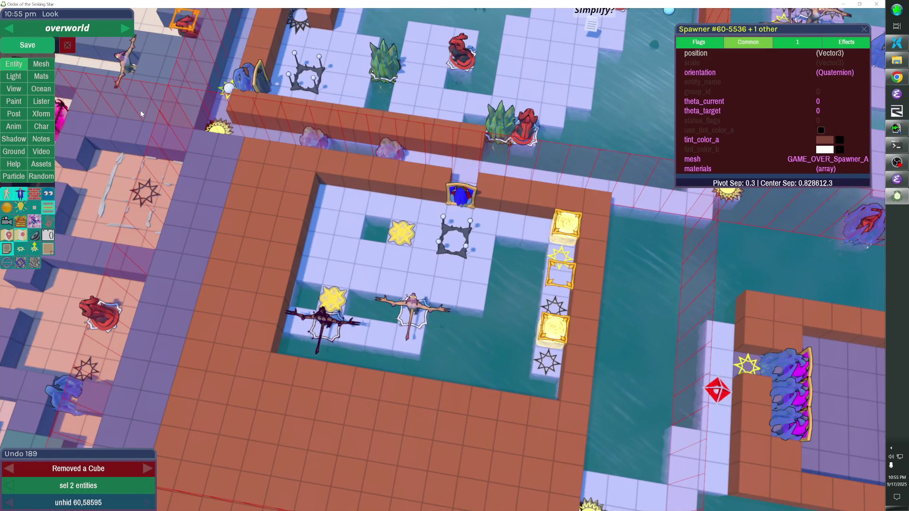
{"action": "key", "text": "ctrl+z"}
{"action": "key", "text": "ctrl+z"}
{"action": "key", "text": "ctrl+z"}
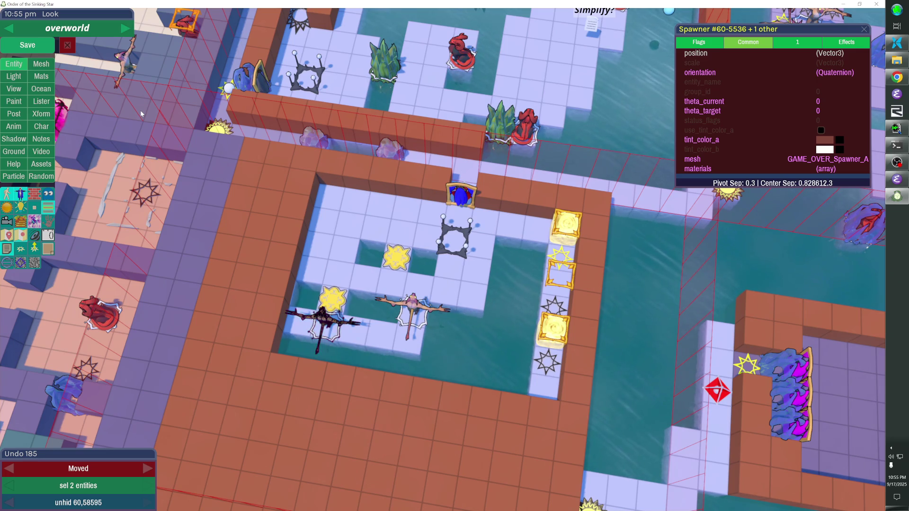
{"action": "key", "text": "ctrl+z"}
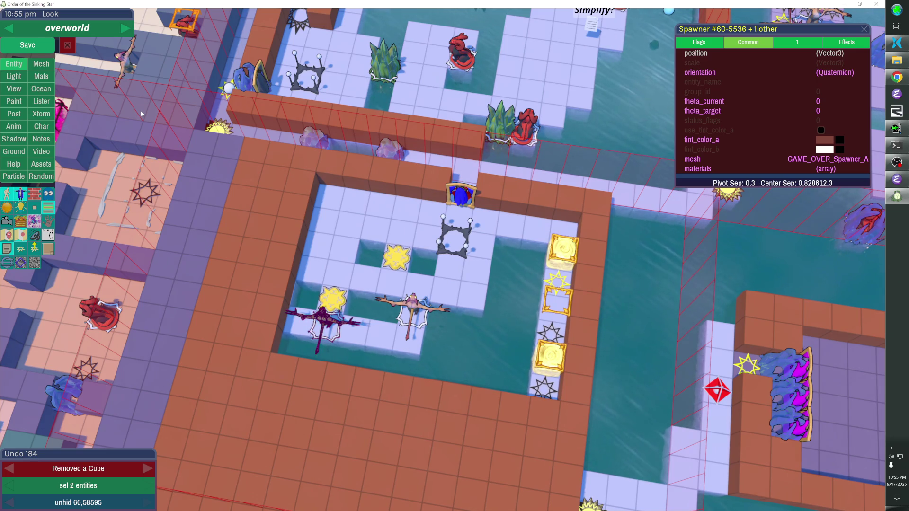
{"action": "key", "text": "ctrl+z"}
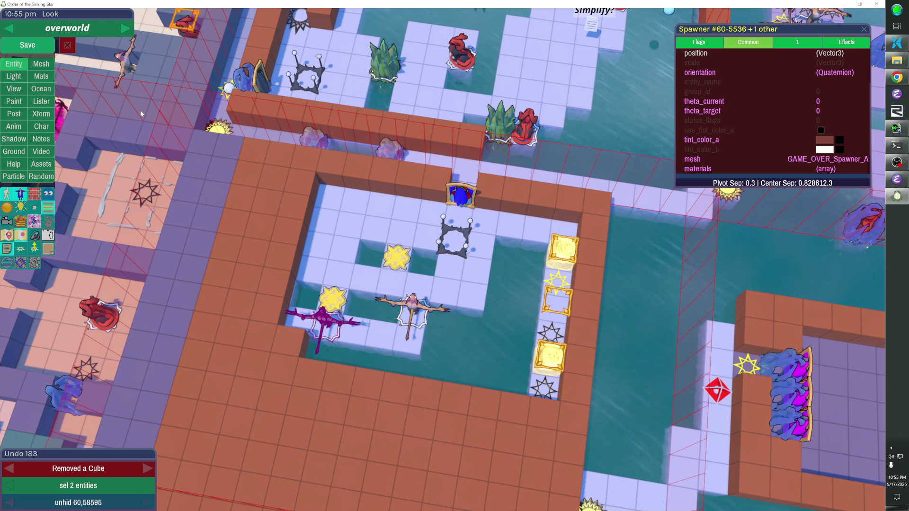
{"action": "key", "text": "ctrl+y"}
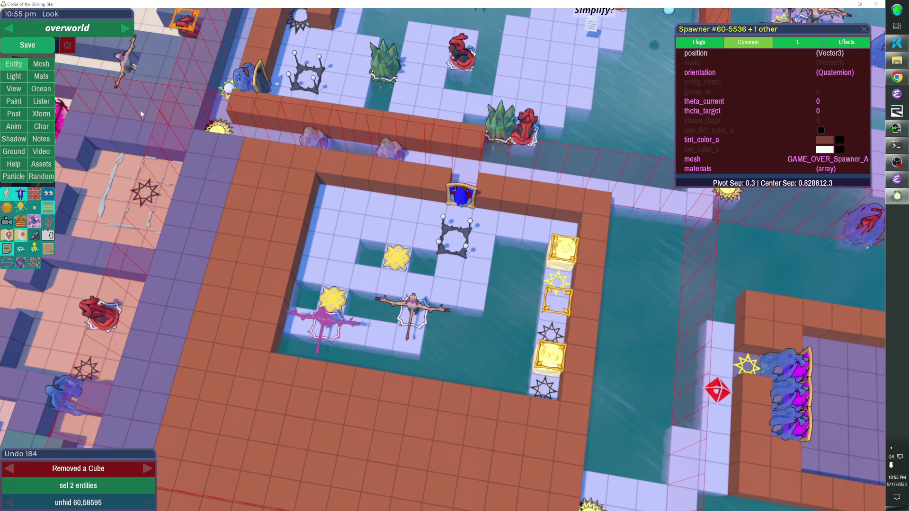
{"action": "key", "text": "Escape"}
{"action": "key", "text": "s"}
{"action": "key", "text": "d"}
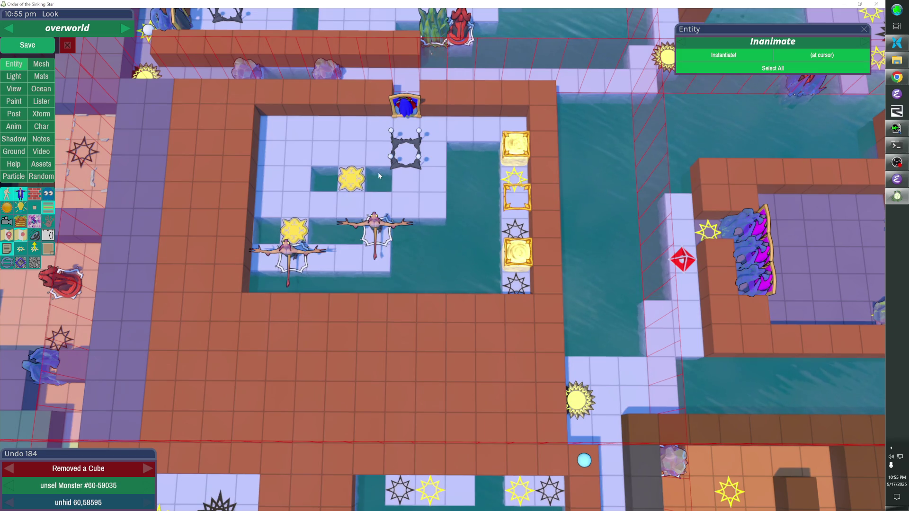
{"action": "key", "text": "w"}
{"action": "key", "text": "d"}
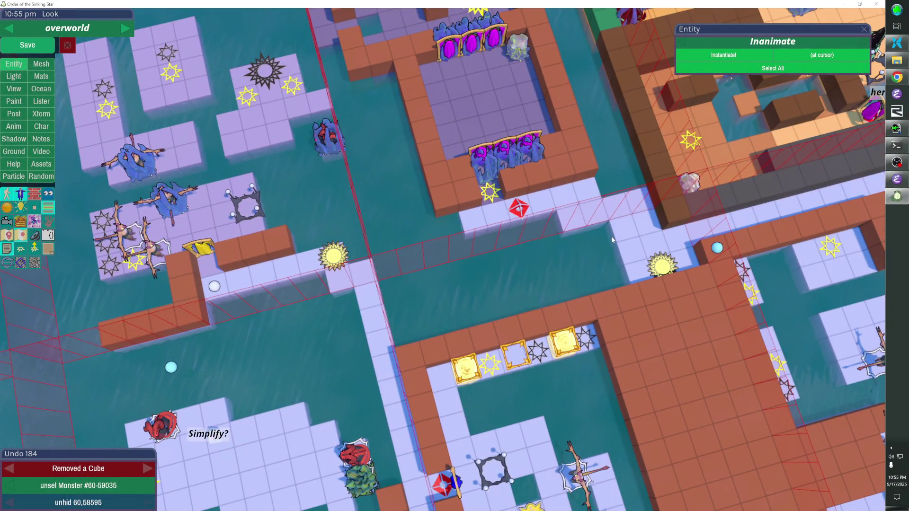
Step: Add a row of floor cubes across the water and remove four cubes near the red marker
{"action": "left_click_drag", "start_coordinate": [612, 237], "coordinate": [470, 269]}
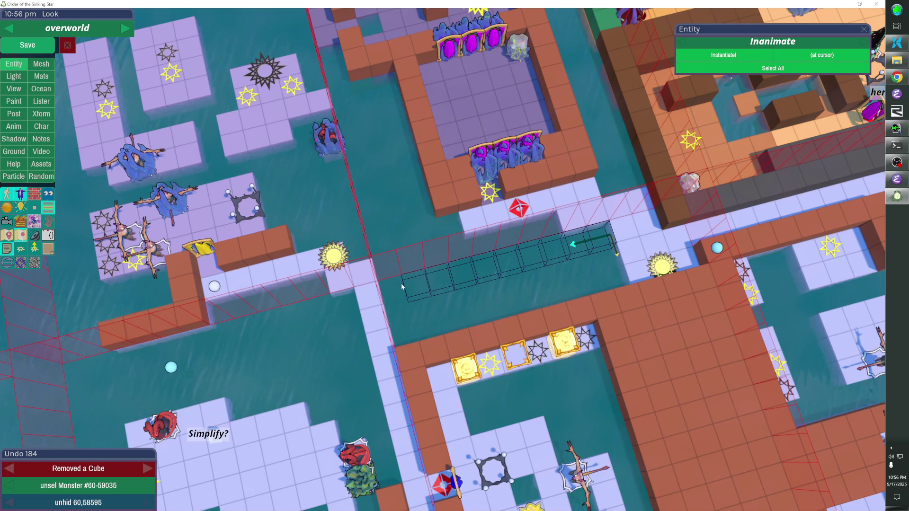
{"action": "left_click_drag", "start_coordinate": [383, 290], "coordinate": [378, 292]}
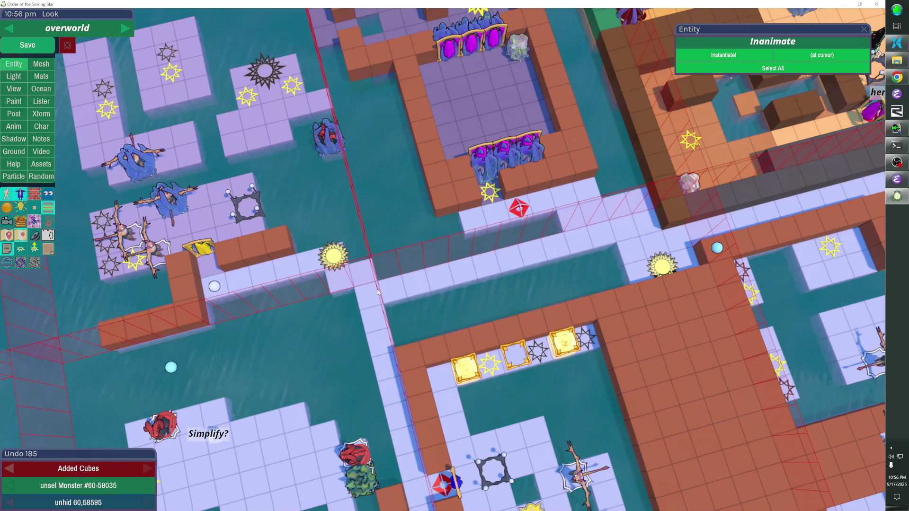
{"action": "right_click", "coordinate": [613, 212]}
{"action": "right_click", "coordinate": [593, 196]}
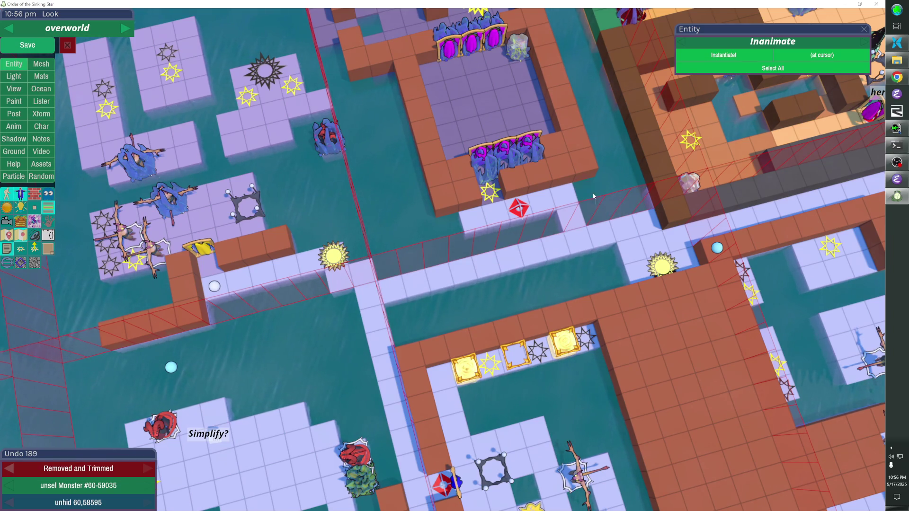
{"action": "right_click", "coordinate": [549, 220]}
{"action": "right_click", "coordinate": [552, 228]}
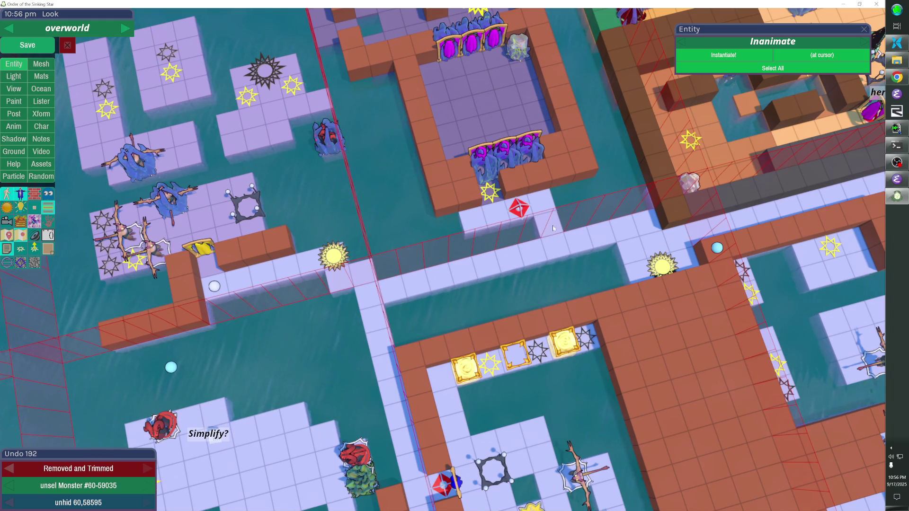
Step: Add a floor cube beside the red marker and clear the stray cubes next to it
{"action": "left_click", "coordinate": [525, 223]}
{"action": "right_click", "coordinate": [527, 227]}
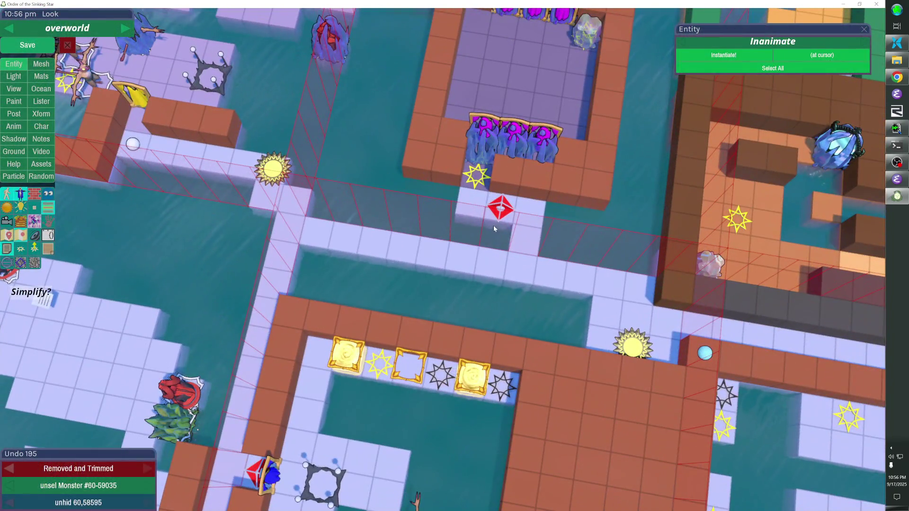
{"action": "left_click", "coordinate": [512, 222]}
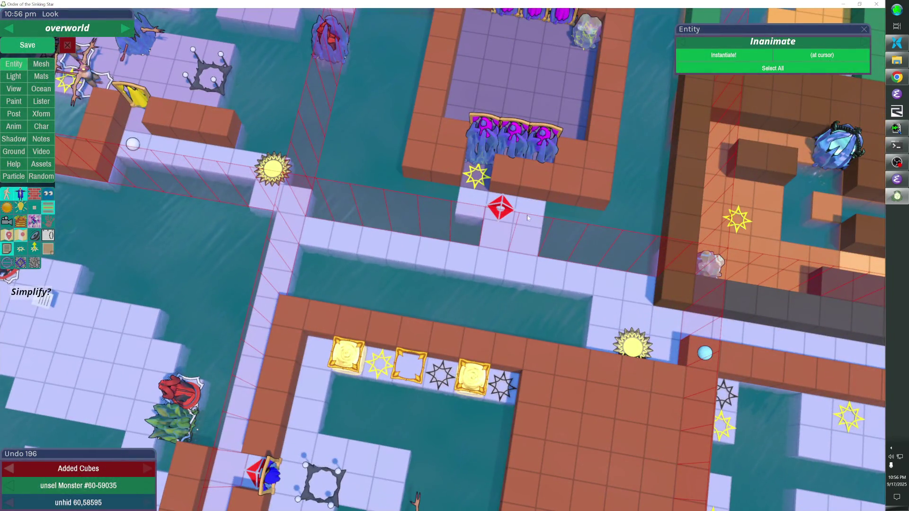
{"action": "right_click", "coordinate": [526, 230]}
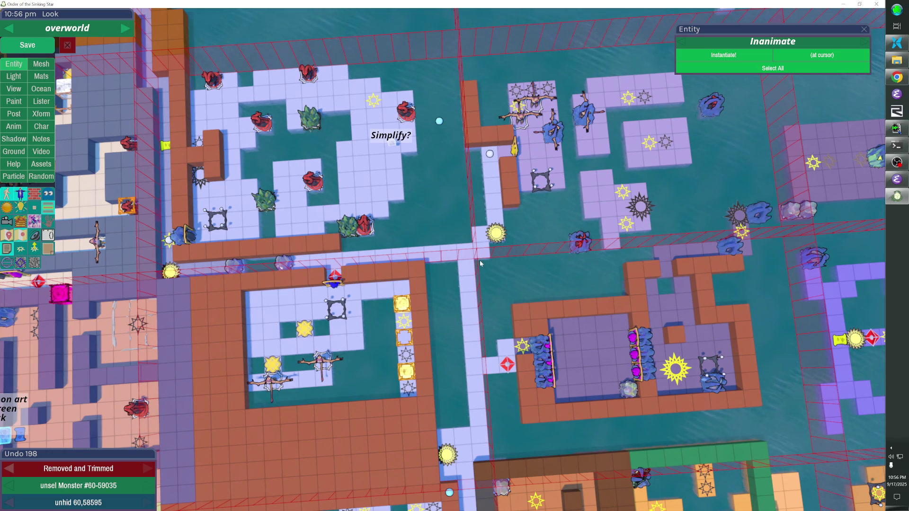
Step: Add a column of walkway cubes, move the red marker beside the purple room, and trim two cubes
{"action": "left_click_drag", "start_coordinate": [484, 291], "coordinate": [490, 359]}
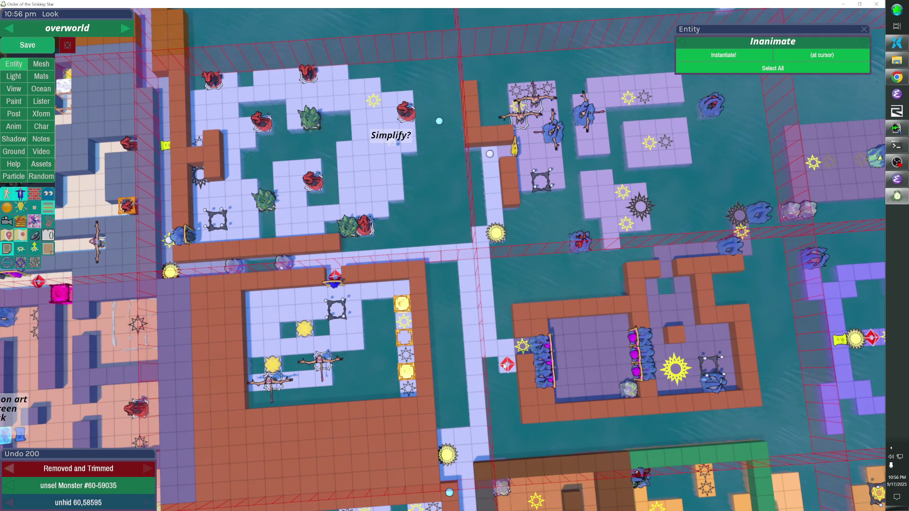
{"action": "left_click_drag", "start_coordinate": [504, 373], "coordinate": [511, 362]}
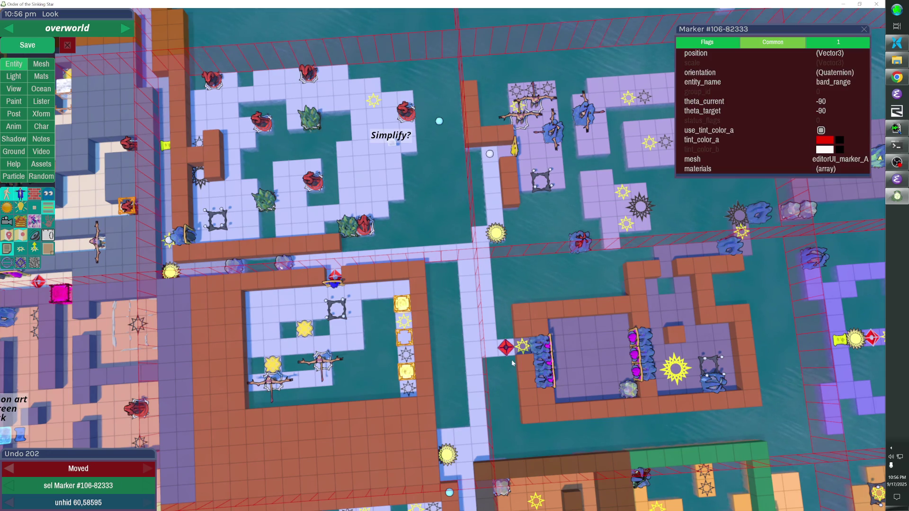
{"action": "left_click", "coordinate": [468, 292]}
{"action": "left_click", "coordinate": [469, 288]}
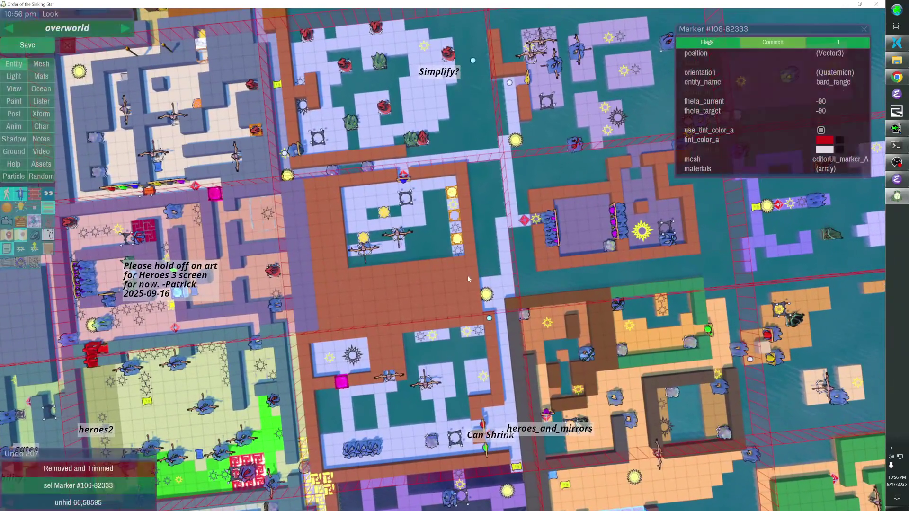
Step: Nudge the teleporter a few pixels to its new spot and deselect it
{"action": "left_click", "coordinate": [488, 297]}
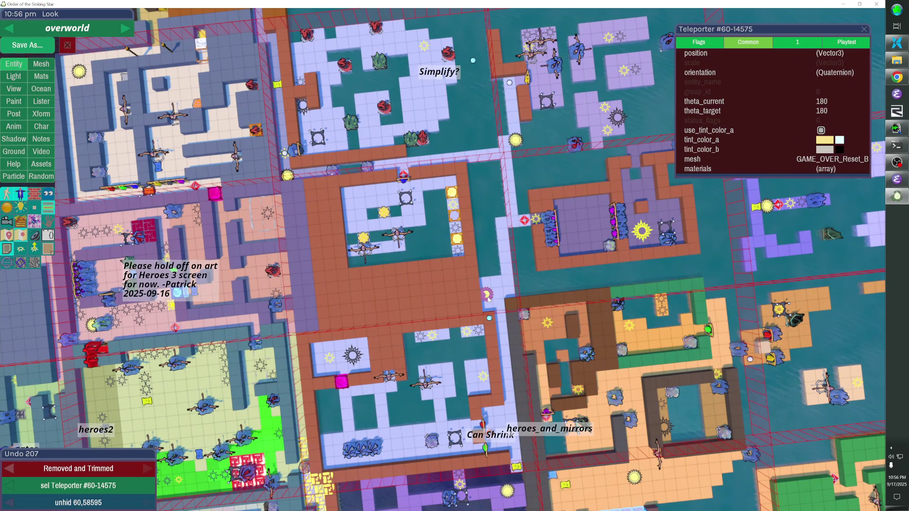
{"action": "left_click_drag", "start_coordinate": [488, 297], "coordinate": [488, 300]}
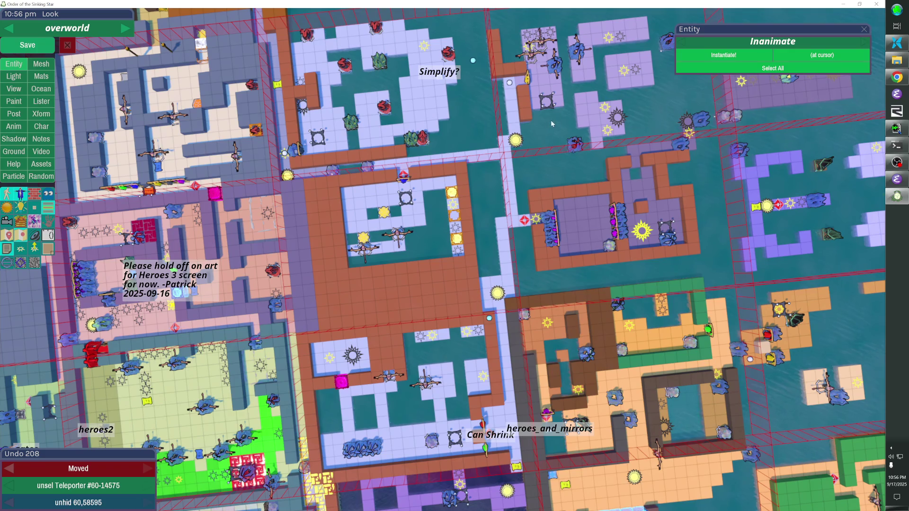
{"action": "left_click_drag", "start_coordinate": [515, 141], "coordinate": [516, 144]}
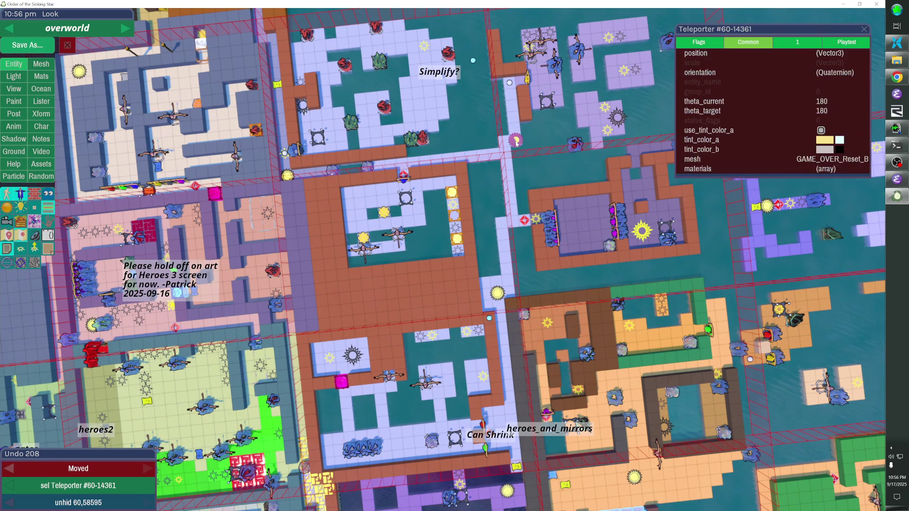
{"action": "left_click", "coordinate": [516, 144]}
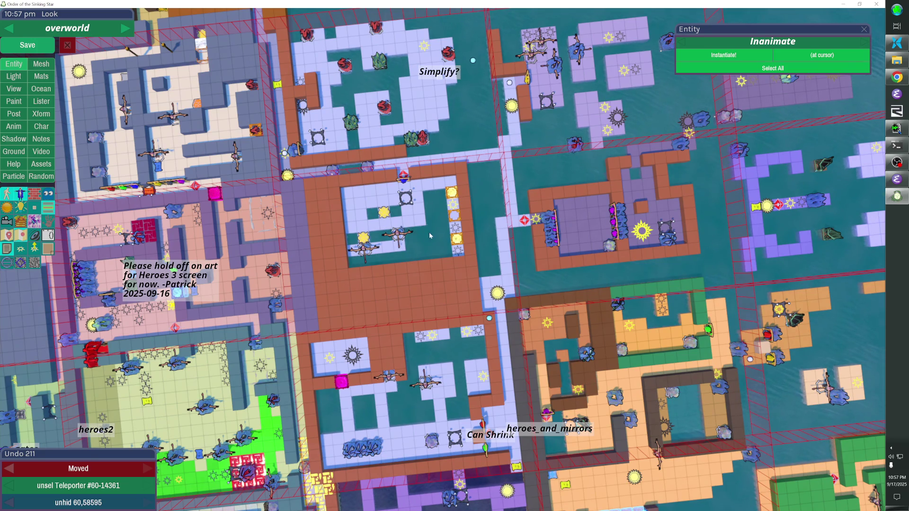
Step: Hide the ocean and box-select the central room's pieces, leaving its floor out
{"action": "key", "text": "h"}
{"action": "scroll", "coordinate": [391, 227], "scroll_direction": "up", "scroll_amount": 2}
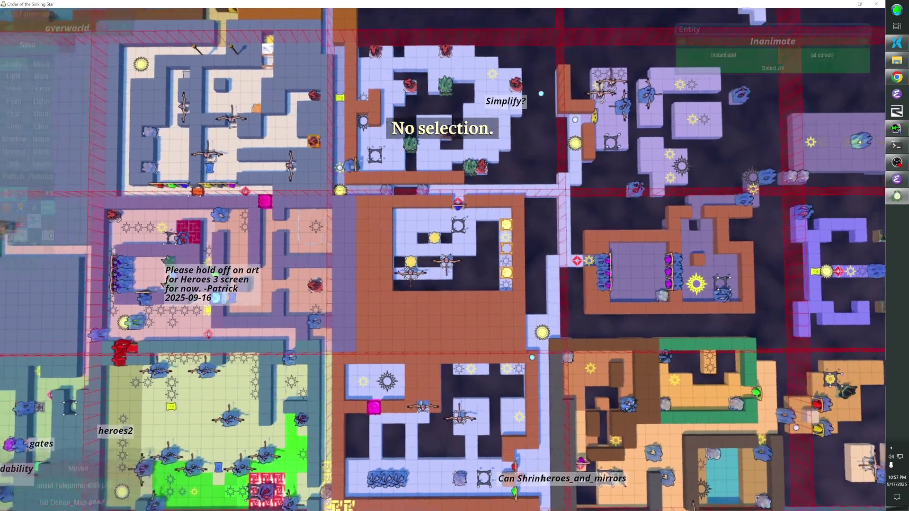
{"action": "left_click", "coordinate": [417, 215]}
{"action": "mouse_move", "coordinate": [417, 214]}
{"action": "left_mouse_down"}
{"action": "mouse_move", "coordinate": [519, 284]}
{"action": "mouse_move", "coordinate": [543, 288]}
{"action": "mouse_move", "coordinate": [543, 299]}
{"action": "left_mouse_up"}
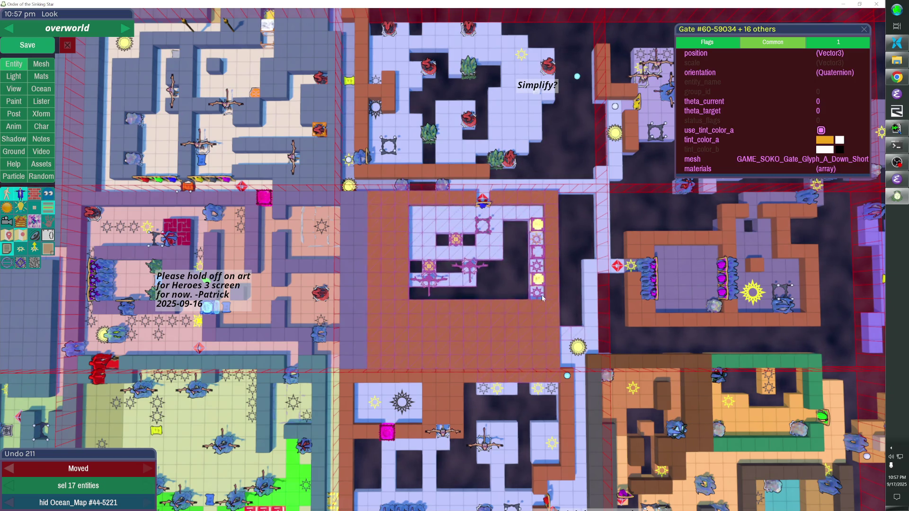
{"action": "left_click", "coordinate": [497, 326], "text": "ctrl"}
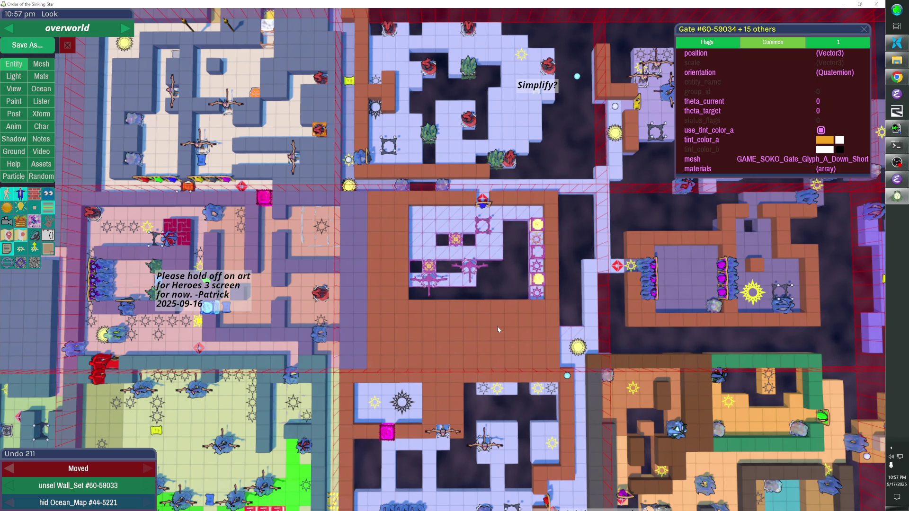
Step: Shift the selected pieces down, deselect, and delete one cube from the room floor
{"action": "key", "text": "Down"}
{"action": "key", "text": "Down"}
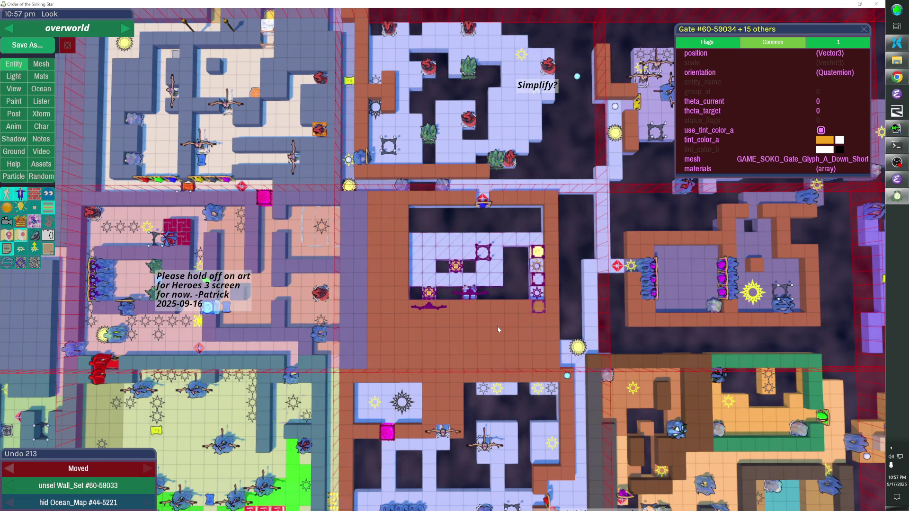
{"action": "key", "text": "Down"}
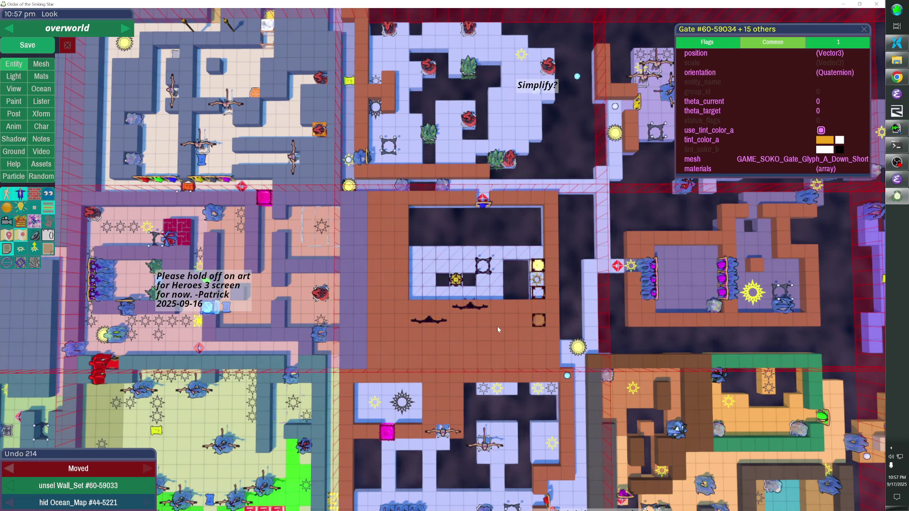
{"action": "key", "text": "Escape"}
{"action": "left_click", "coordinate": [468, 327]}
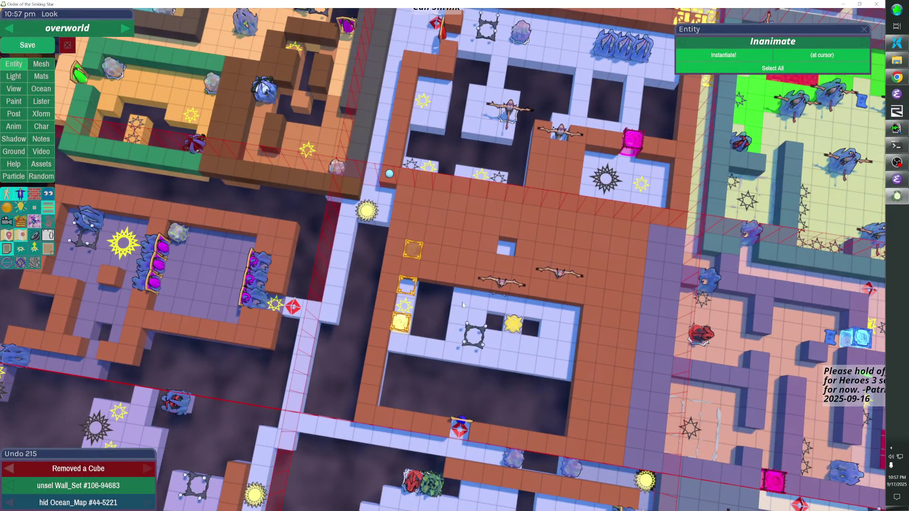
Step: Hide the inner floor set and remove the floor cubes beside the gap and the orange cube
{"action": "left_click", "coordinate": [462, 304]}
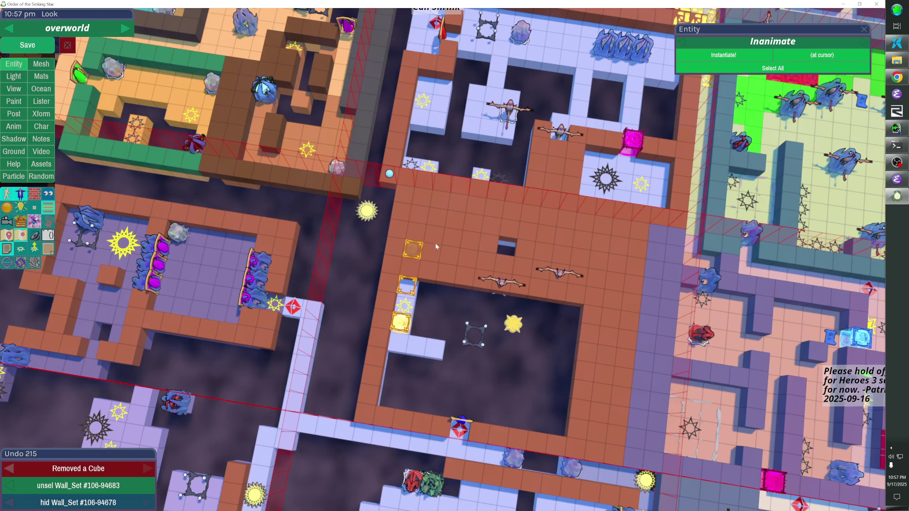
{"action": "left_click", "coordinate": [430, 265]}
{"action": "left_click", "coordinate": [412, 263]}
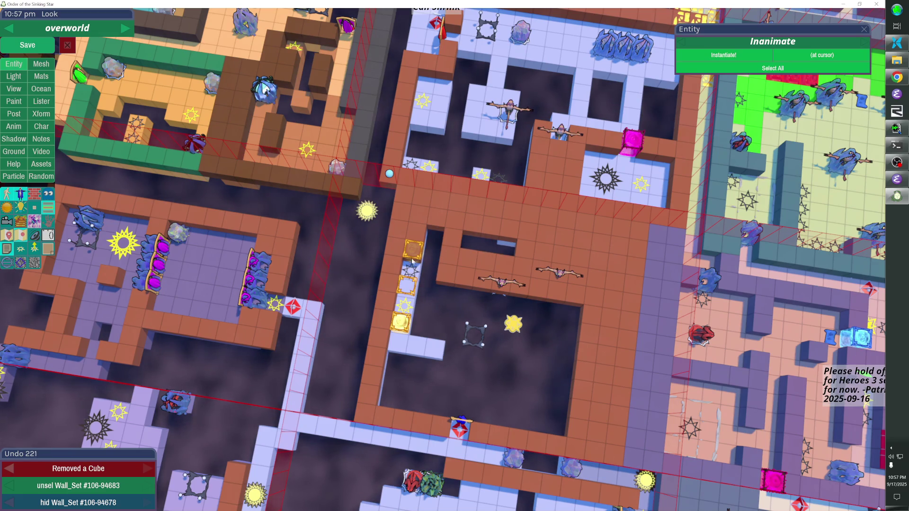
{"action": "left_click", "coordinate": [418, 234]}
{"action": "left_click", "coordinate": [450, 235]}
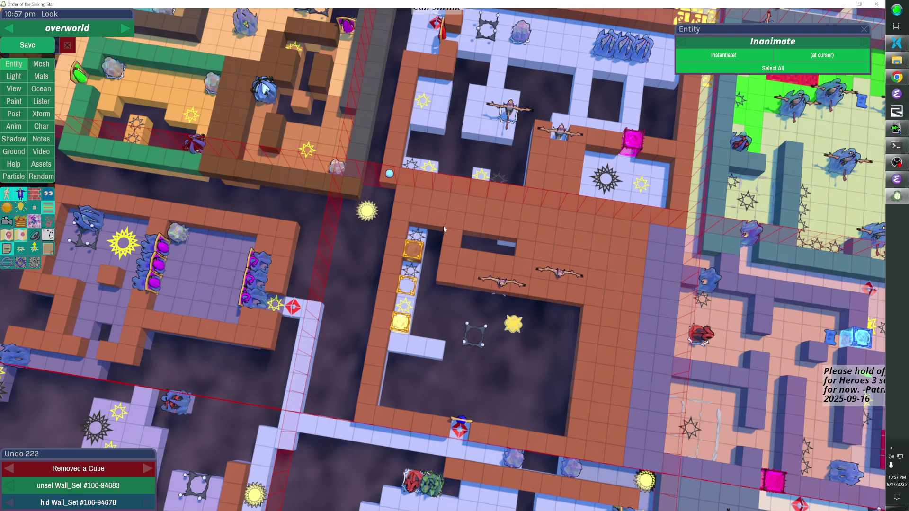
{"action": "left_click", "coordinate": [451, 251]}
Step: Remove the wall's upper bump and left end, the cubes beside the bat, and the orange floor beneath it
{"action": "left_click", "coordinate": [467, 258]}
{"action": "left_click", "coordinate": [486, 258]}
{"action": "left_click", "coordinate": [505, 261]}
{"action": "left_click", "coordinate": [445, 274]}
{"action": "left_click", "coordinate": [462, 279]}
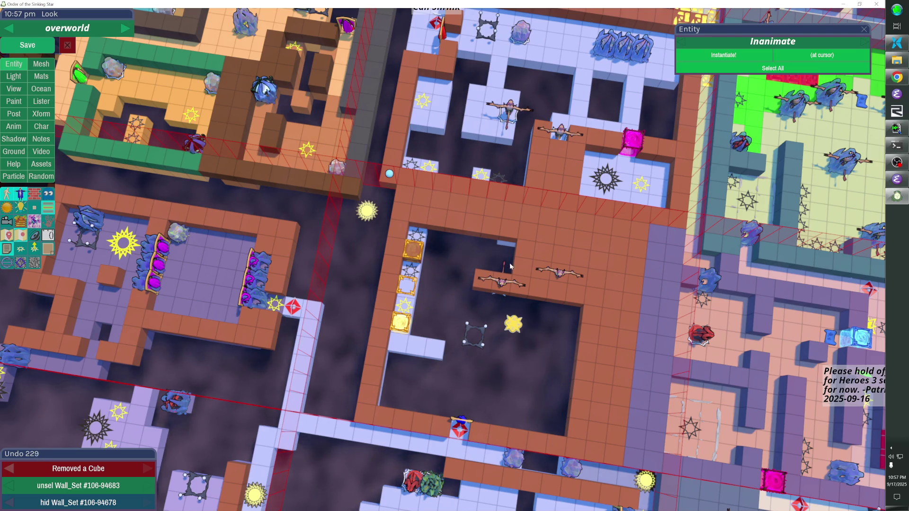
{"action": "left_click", "coordinate": [489, 284]}
{"action": "left_click", "coordinate": [520, 287]}
{"action": "left_click", "coordinate": [553, 282]}
{"action": "left_click", "coordinate": [563, 287]}
{"action": "left_click", "coordinate": [572, 291]}
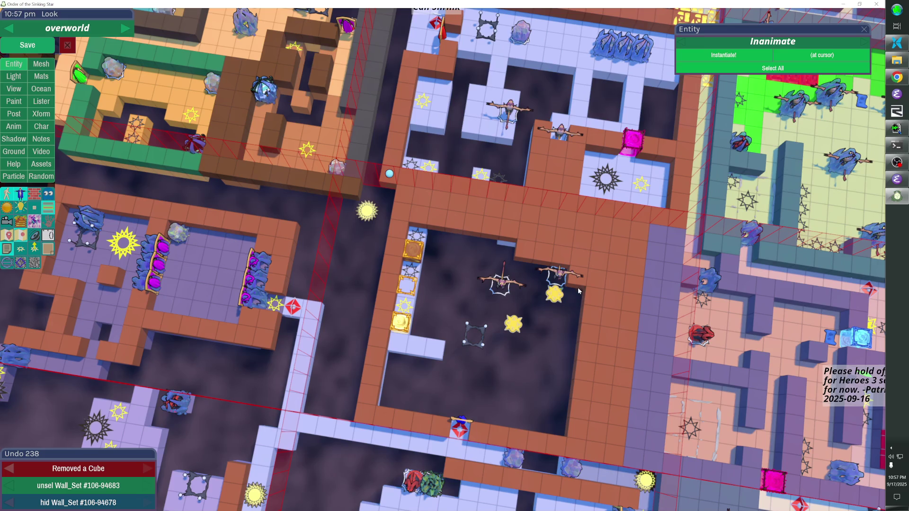
Step: Cut a notch into the wall, then unhide the floor and ocean
{"action": "left_click", "coordinate": [571, 265]}
{"action": "left_click", "coordinate": [564, 259]}
{"action": "left_click", "coordinate": [544, 257]}
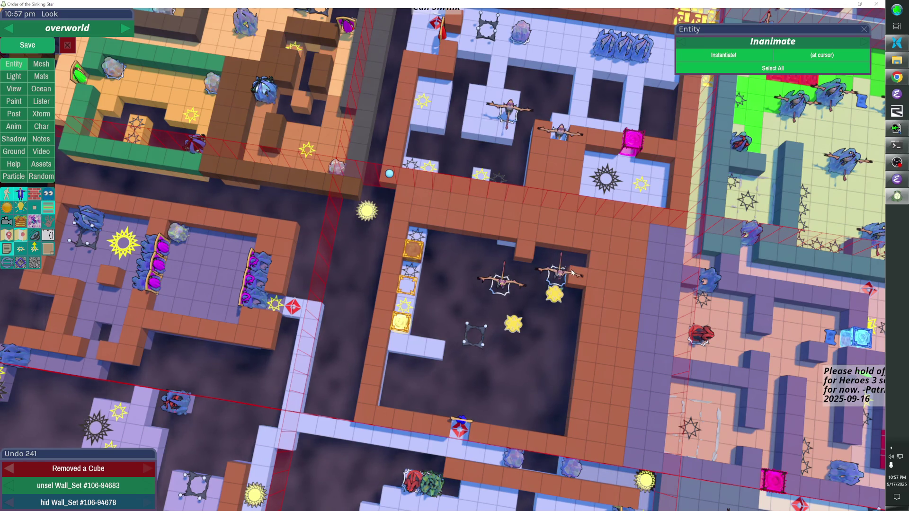
{"action": "left_click", "coordinate": [574, 277]}
{"action": "key", "text": "shift+h"}
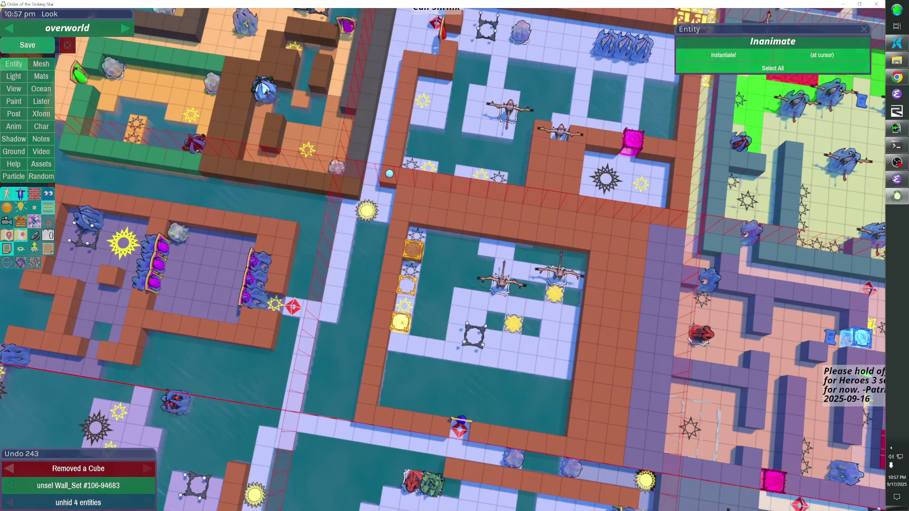
{"action": "key", "text": "Escape"}
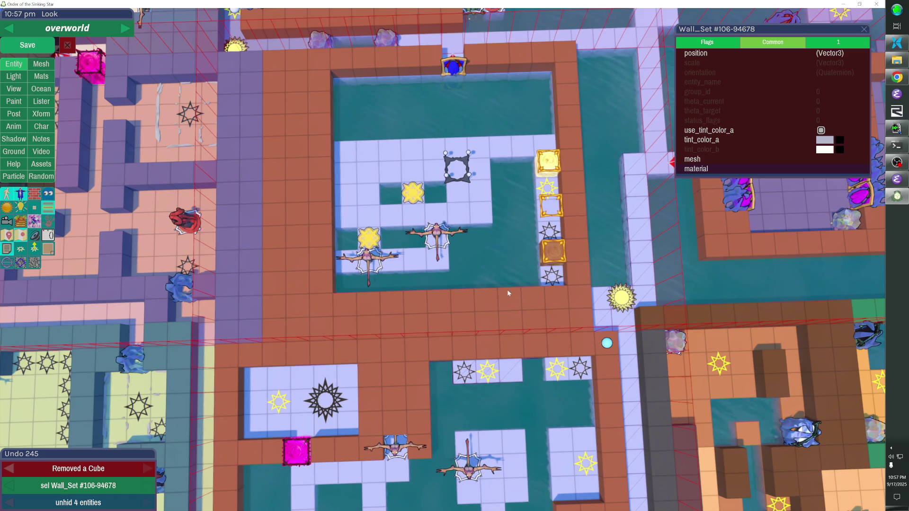
{"action": "key", "text": "h"}
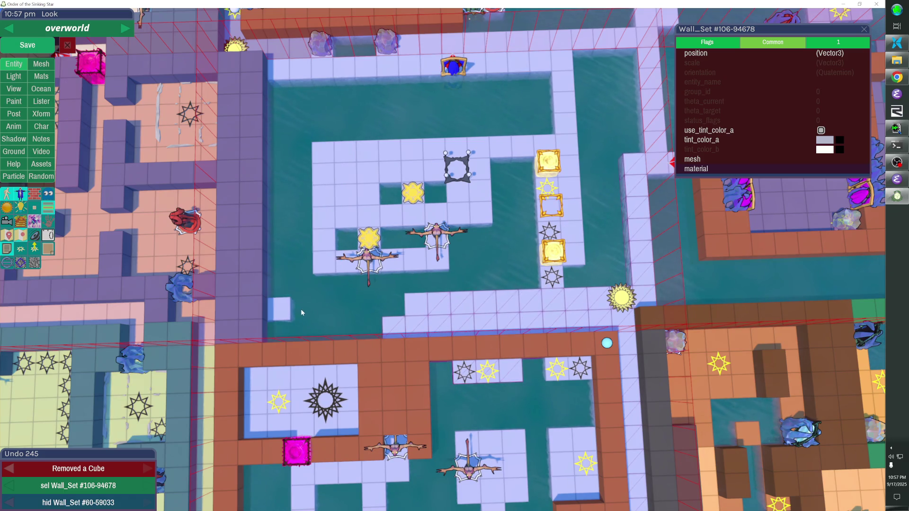
{"action": "key", "text": "h"}
{"action": "key", "text": "h"}
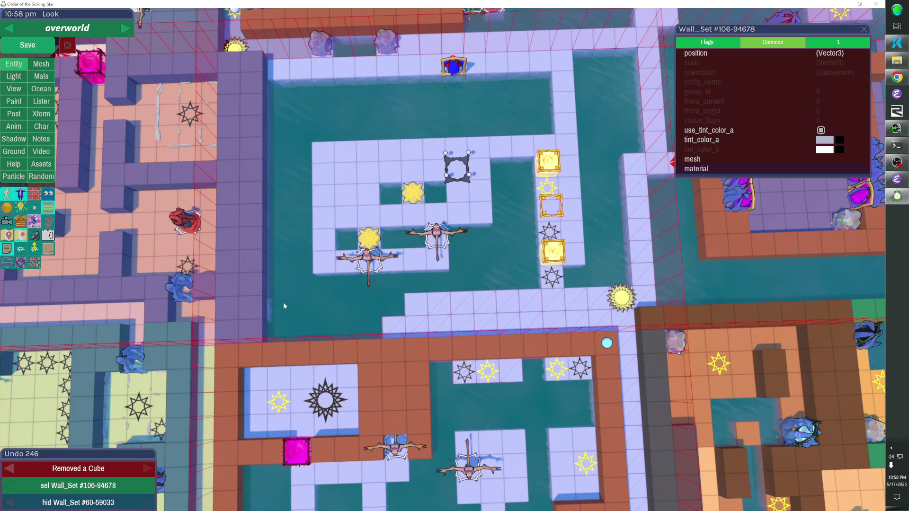
{"action": "key", "text": "h"}
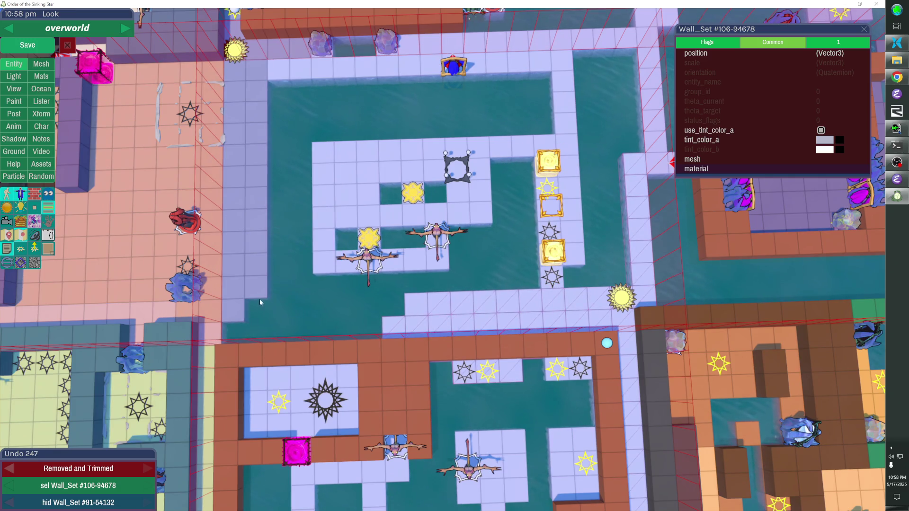
{"action": "key", "text": "alt+h"}
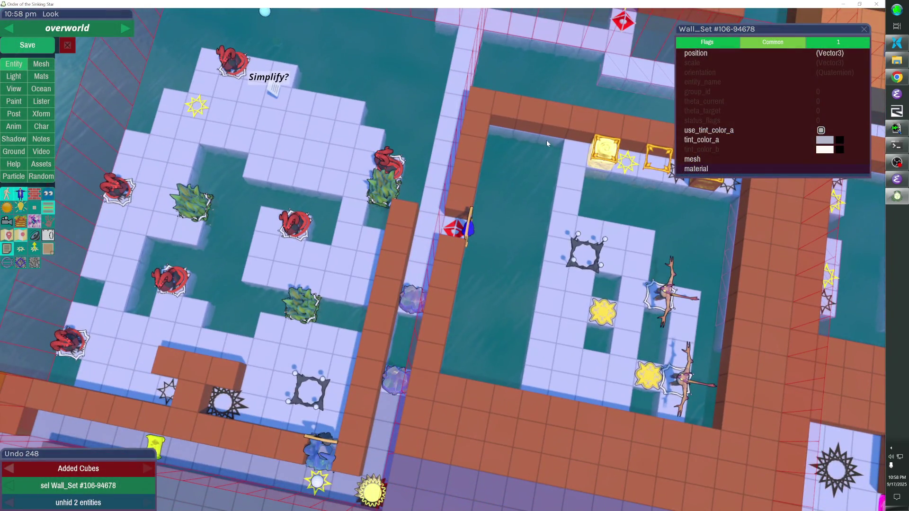
Step: Lay a floor strip down from the top wall, flanked by a brick wall column and cube
{"action": "left_click_drag", "start_coordinate": [547, 144], "coordinate": [495, 376]}
{"action": "left_click_drag", "start_coordinate": [553, 135], "coordinate": [525, 237]}
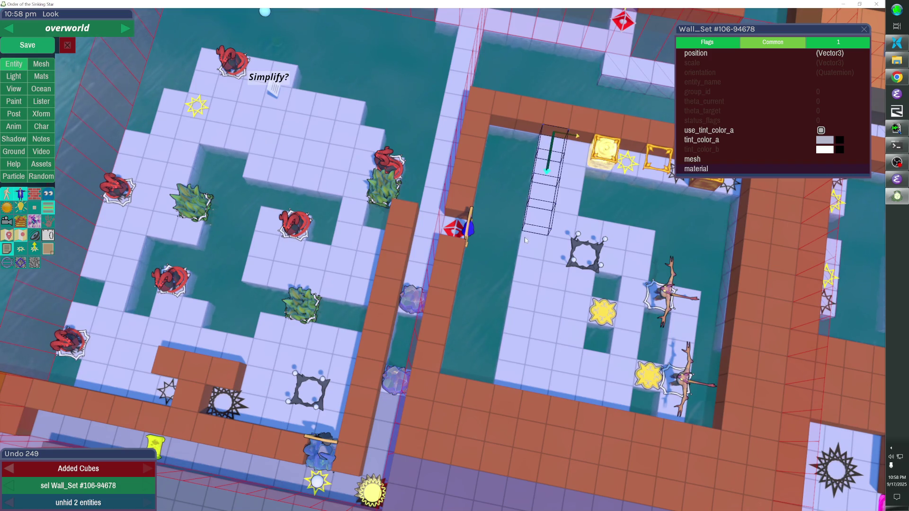
{"action": "left_click", "coordinate": [528, 268]}
{"action": "left_click_drag", "start_coordinate": [525, 280], "coordinate": [498, 379]}
Step: Move the wardrobe down into the top-wall gap and remove stray cubes left of the red marker
{"action": "key", "text": "Escape"}
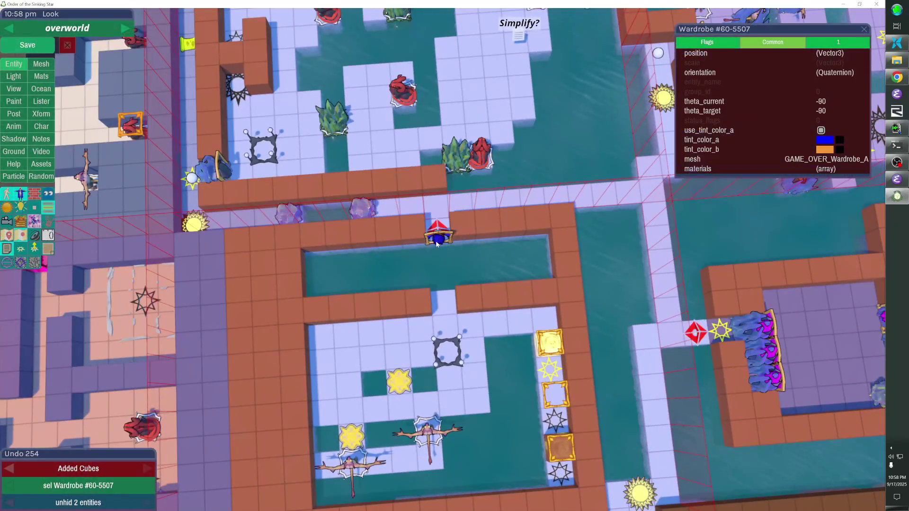
{"action": "key", "text": "Down"}
{"action": "key", "text": "Down"}
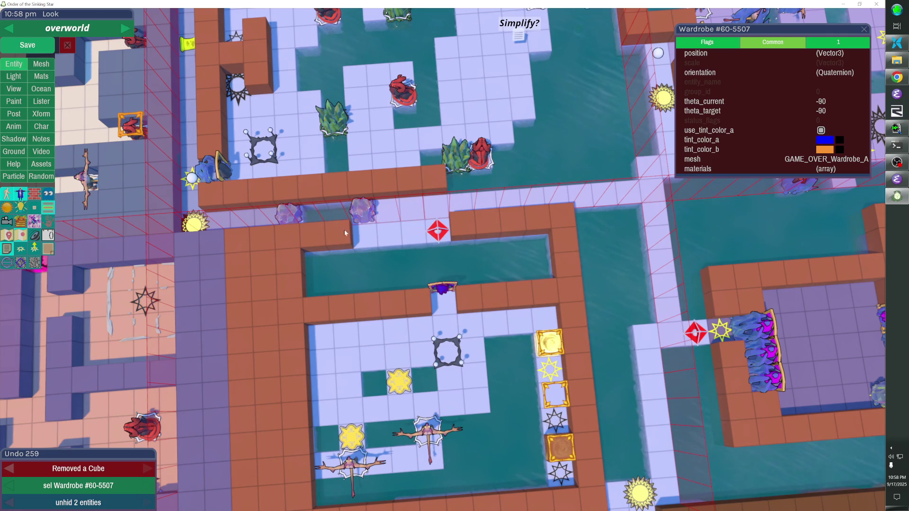
{"action": "right_click", "coordinate": [326, 236]}
{"action": "right_click", "coordinate": [332, 243]}
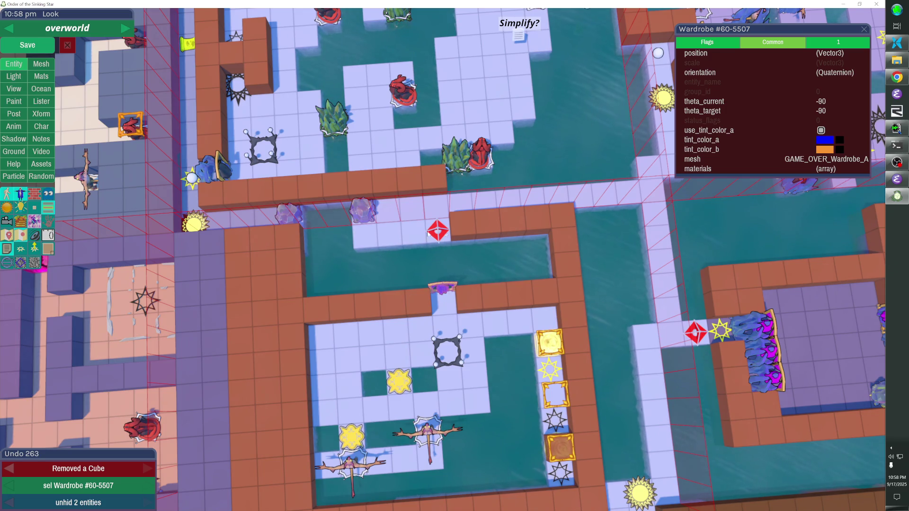
{"action": "right_click", "coordinate": [376, 242]}
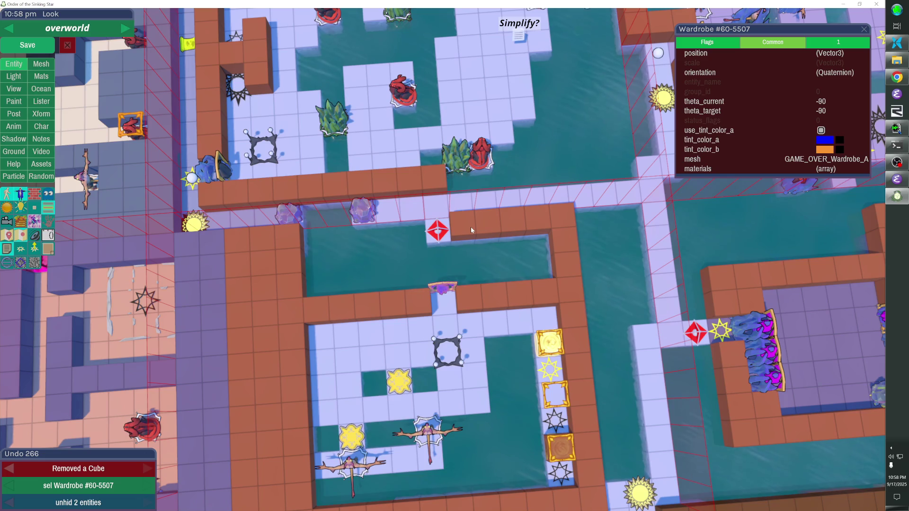
{"action": "key", "text": "Tab"}
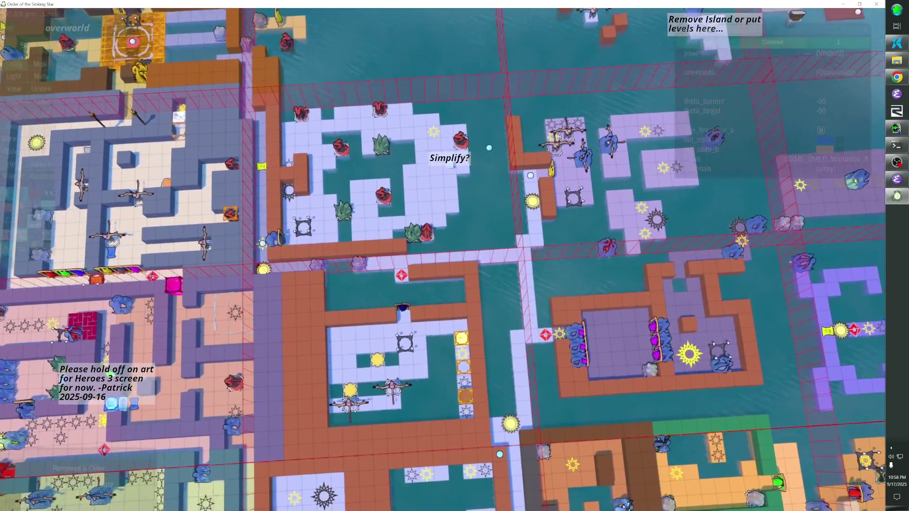
{"action": "left_click", "coordinate": [402, 307]}
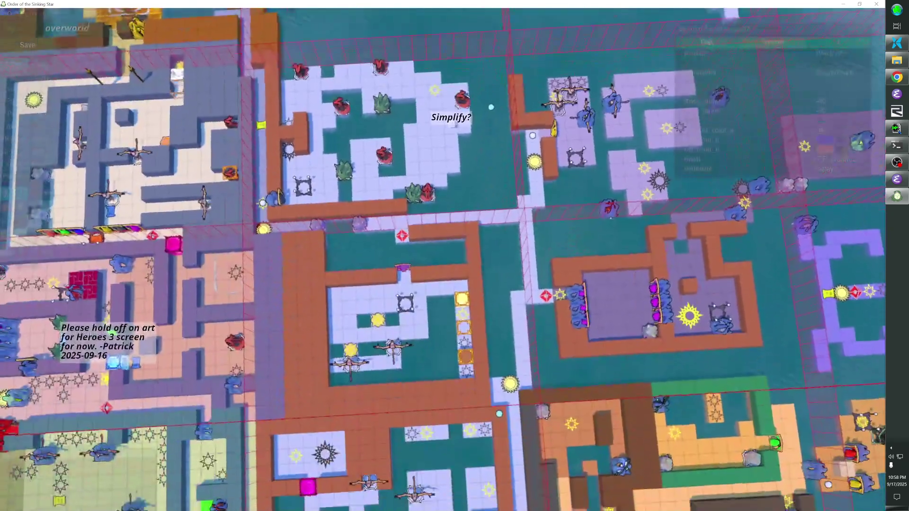
{"action": "left_click", "coordinate": [425, 235]}
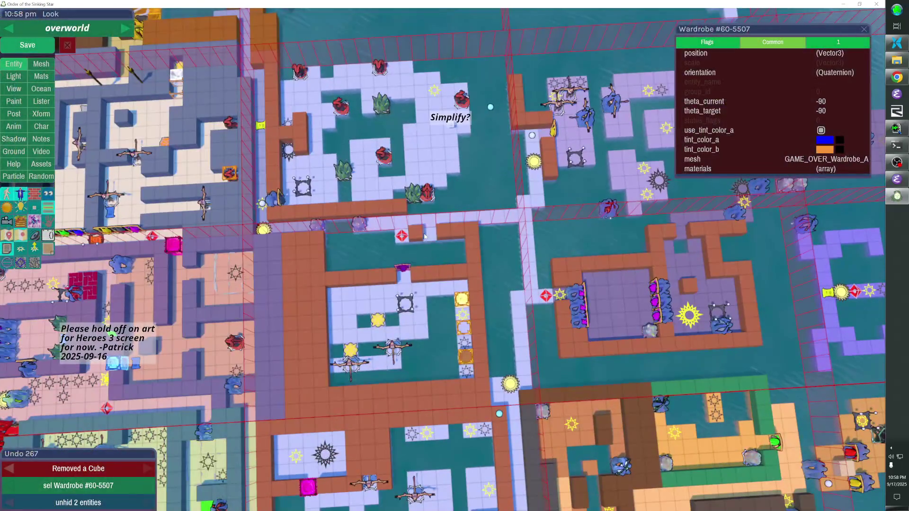
{"action": "left_click", "coordinate": [454, 235]}
{"action": "left_click", "coordinate": [420, 239]}
{"action": "left_click", "coordinate": [404, 252]}
{"action": "left_click", "coordinate": [403, 266]}
{"action": "left_click", "coordinate": [472, 245]}
{"action": "scroll", "coordinate": [515, 282], "scroll_direction": "down", "scroll_amount": 3}
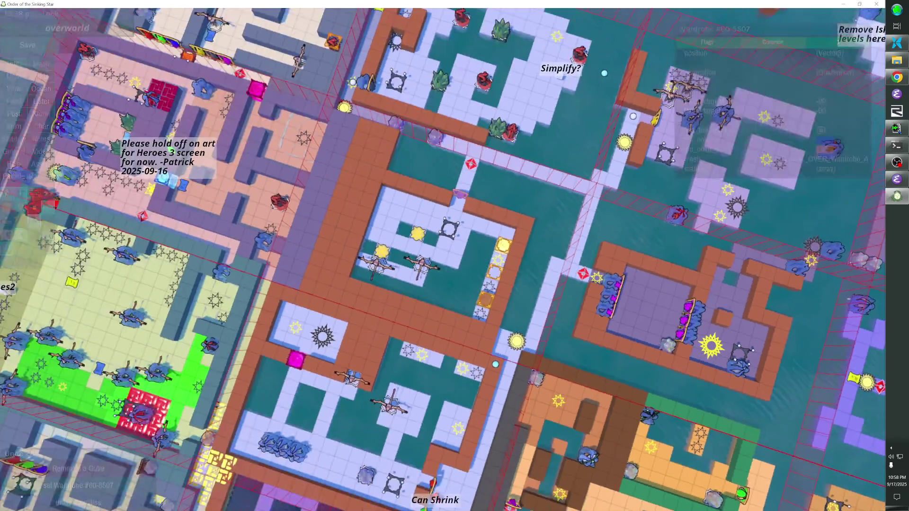
{"action": "scroll", "coordinate": [515, 282], "scroll_direction": "up", "scroll_amount": 6}
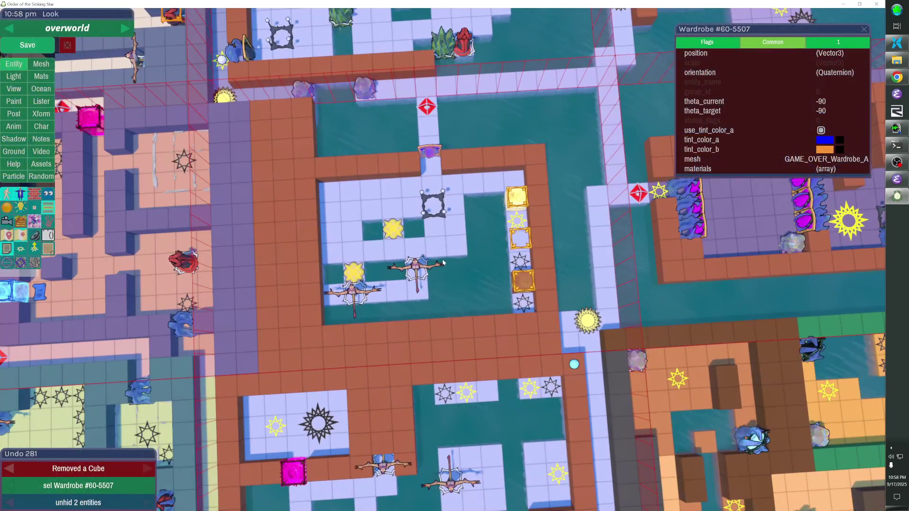
{"action": "scroll", "coordinate": [444, 262], "scroll_direction": "up", "scroll_amount": 2}
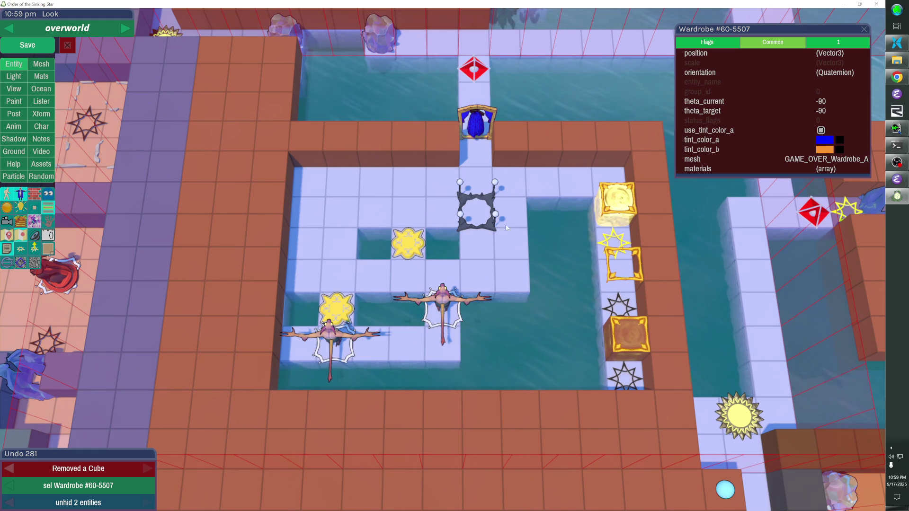
Step: Unhide the room's gate, save, add cubes beside the sun path, and move the teleporter
{"action": "left_click", "coordinate": [623, 335]}
{"action": "key", "text": "ctrl+s"}
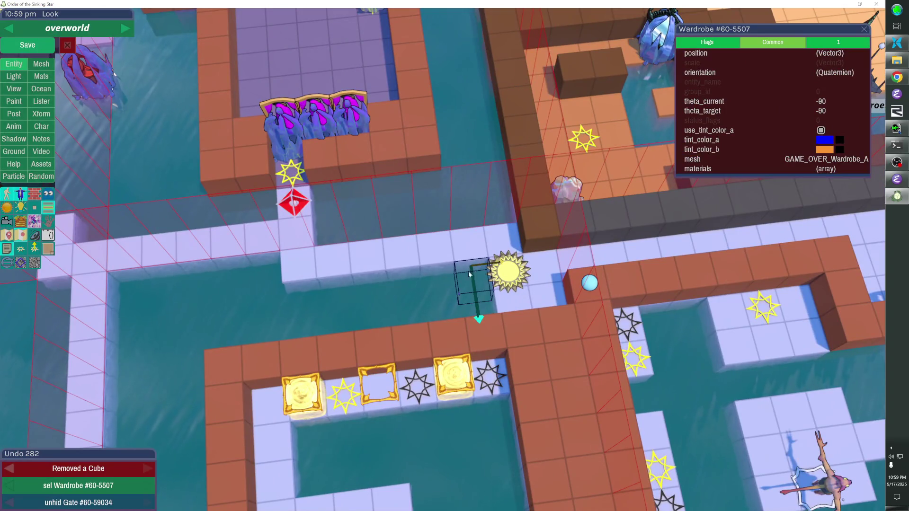
{"action": "left_click", "coordinate": [476, 284]}
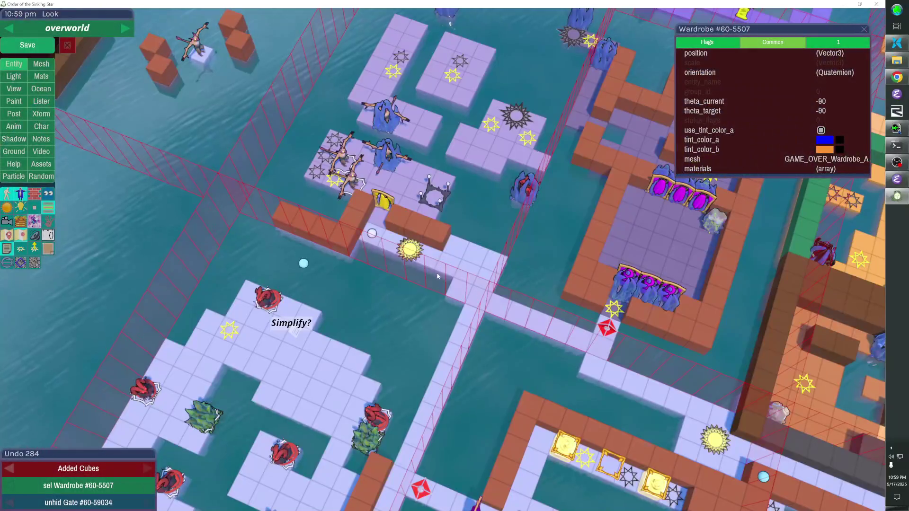
{"action": "left_click", "coordinate": [409, 253]}
{"action": "left_click_drag", "start_coordinate": [409, 253], "coordinate": [466, 274]}
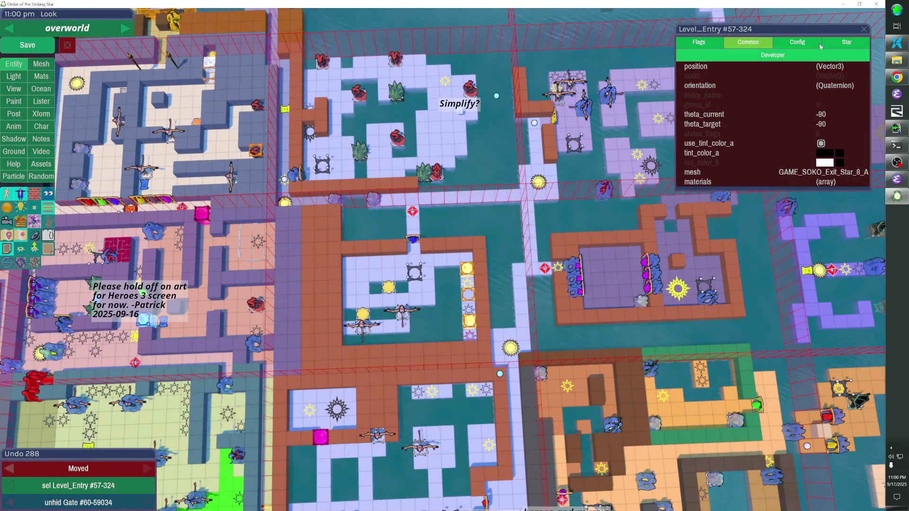
Step: Enlarge the entrance's sixteen-point star and turn on the HEROES and MIRRORS tower flags
{"action": "left_click", "coordinate": [797, 42]}
{"action": "left_click", "coordinate": [846, 43]}
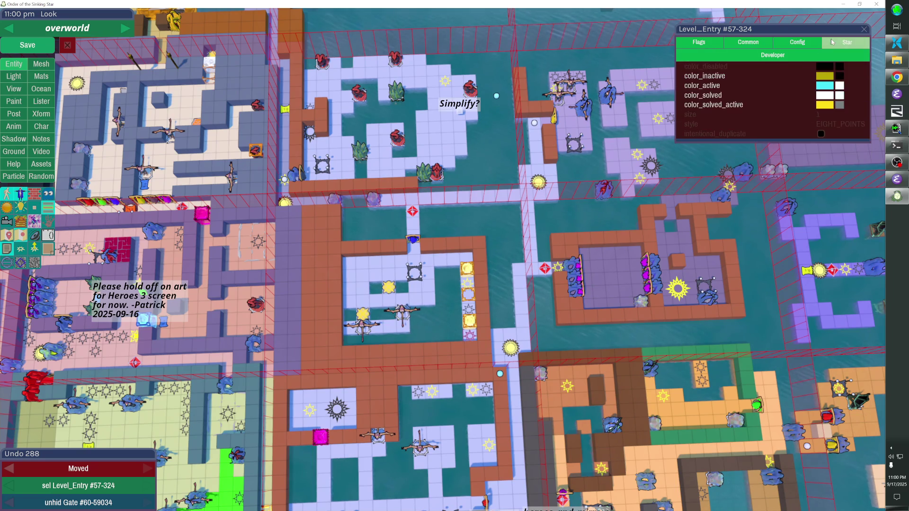
{"action": "scroll", "coordinate": [815, 114], "scroll_direction": "up", "scroll_amount": 1}
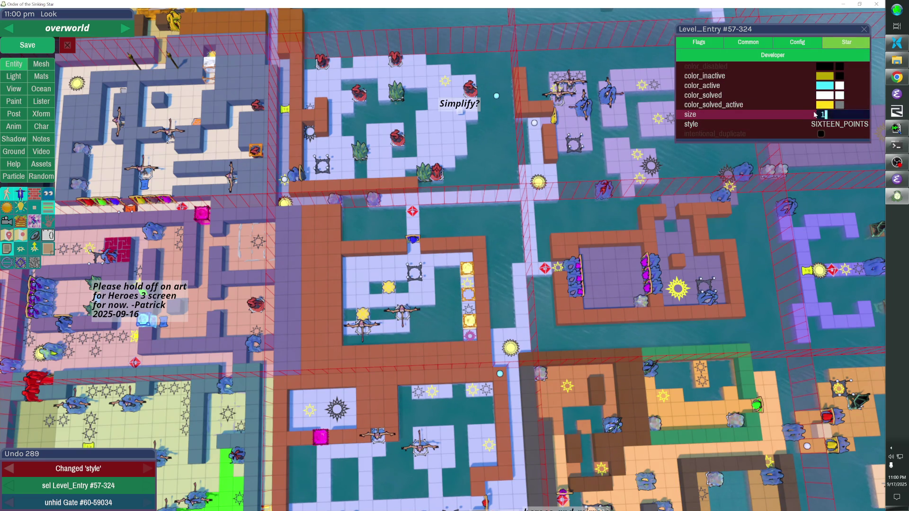
{"action": "left_click", "coordinate": [798, 42]}
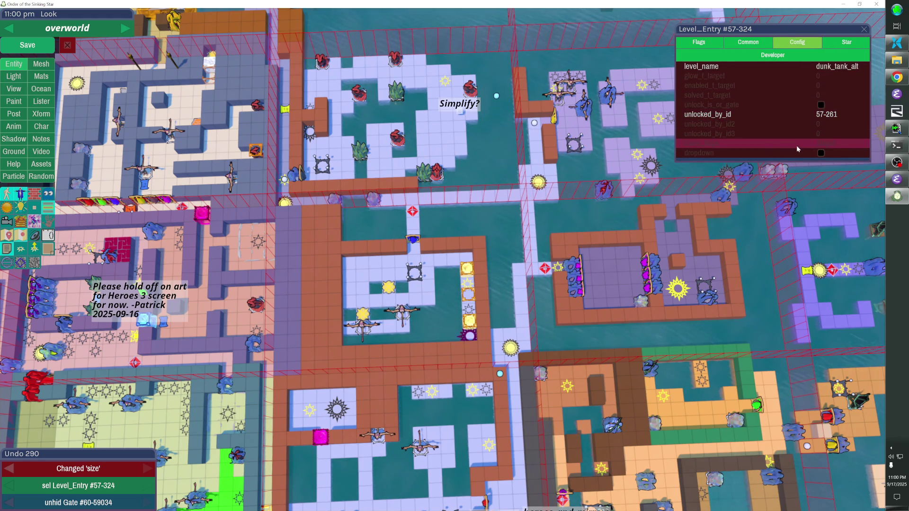
{"action": "left_click", "coordinate": [797, 143]}
{"action": "left_click", "coordinate": [832, 153]}
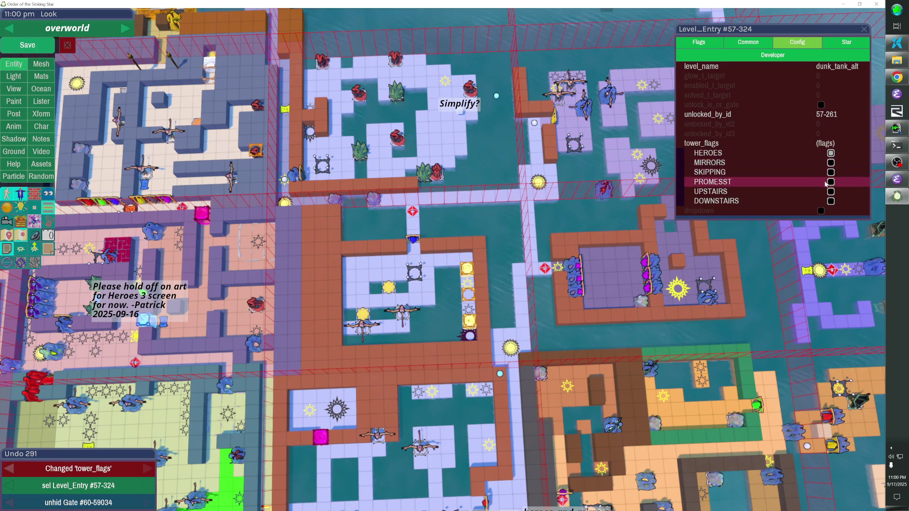
{"action": "left_click", "coordinate": [805, 164]}
Step: Deselect the entrance, save the level, and fill the water area with brown wall cubes
{"action": "left_click", "coordinate": [299, 169]}
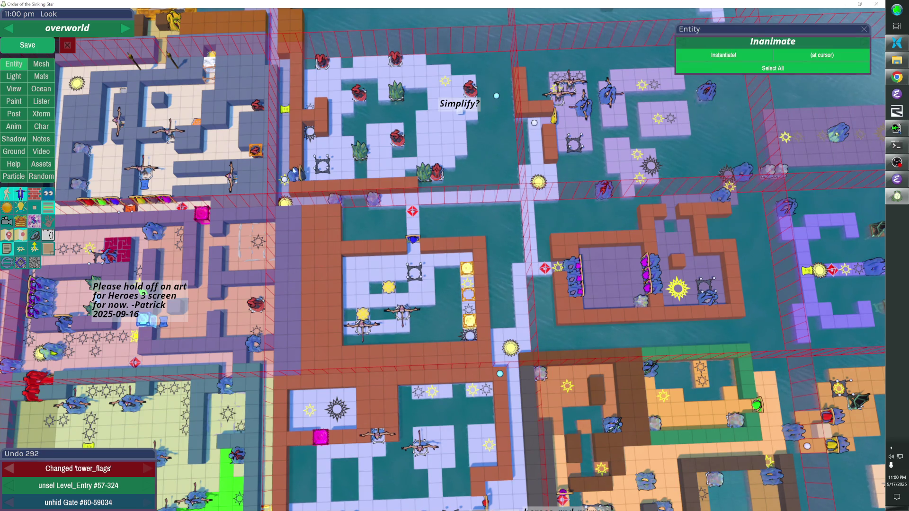
{"action": "left_click", "coordinate": [45, 47]}
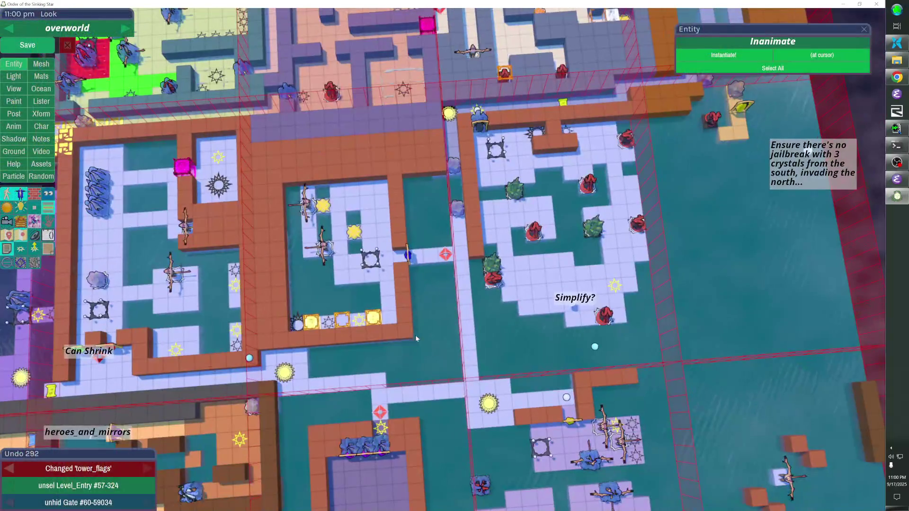
{"action": "mouse_move", "coordinate": [408, 174]}
{"action": "left_mouse_down"}
{"action": "mouse_move", "coordinate": [447, 214]}
{"action": "mouse_move", "coordinate": [452, 248]}
{"action": "left_mouse_up"}
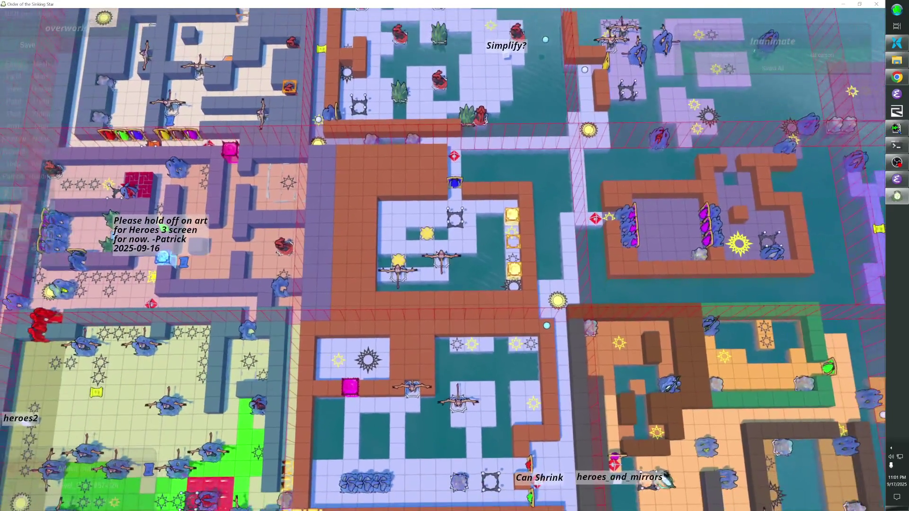
Step: Raise the wardrobe one tile, then shift the wall pieces, gold-tile column and dark star up one tile
{"action": "left_click", "coordinate": [455, 181]}
{"action": "key", "text": "shift+Up"}
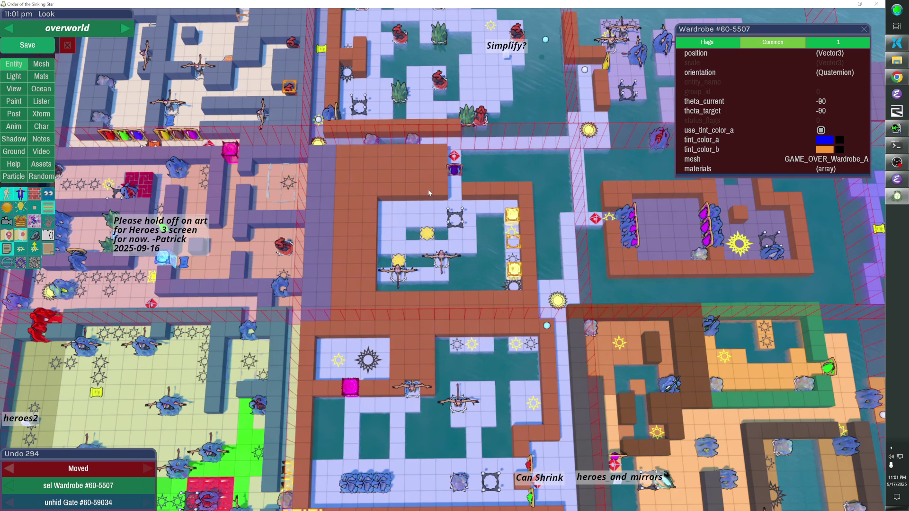
{"action": "left_click", "coordinate": [437, 207]}
{"action": "left_click", "coordinate": [410, 222], "text": "shift"}
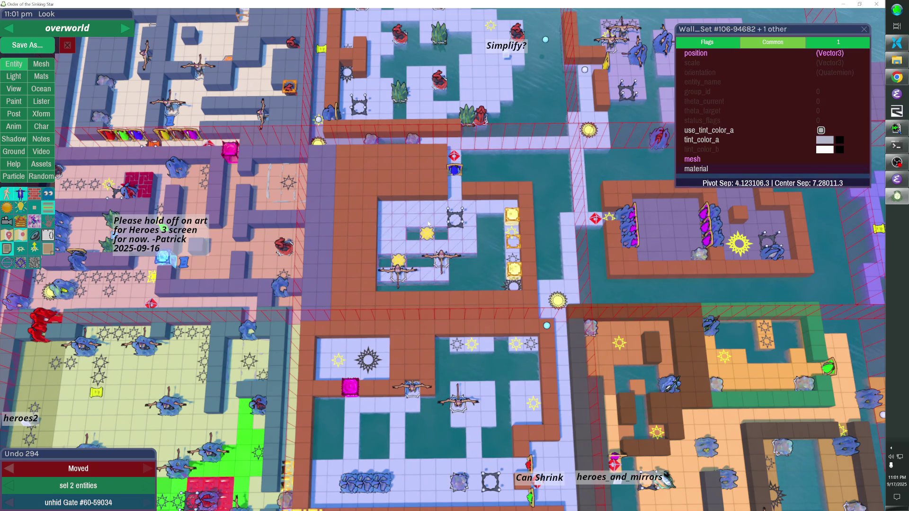
{"action": "left_click", "coordinate": [427, 233], "text": "shift"}
{"action": "left_click", "coordinate": [443, 258], "text": "shift"}
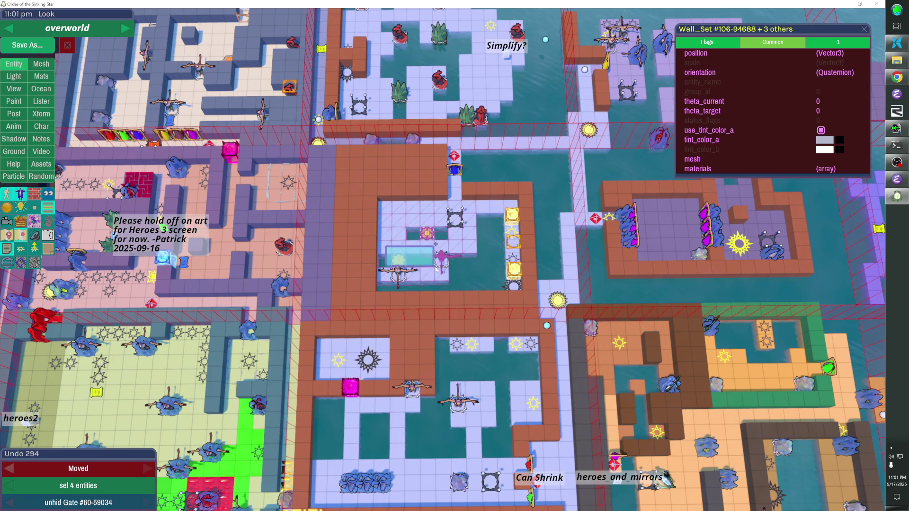
{"action": "left_click", "coordinate": [493, 242], "text": "shift"}
{"action": "key", "text": "h"}
{"action": "left_click_drag", "start_coordinate": [498, 230], "coordinate": [504, 279]}
{"action": "left_click", "coordinate": [504, 281], "text": "shift"}
{"action": "key", "text": "Up"}
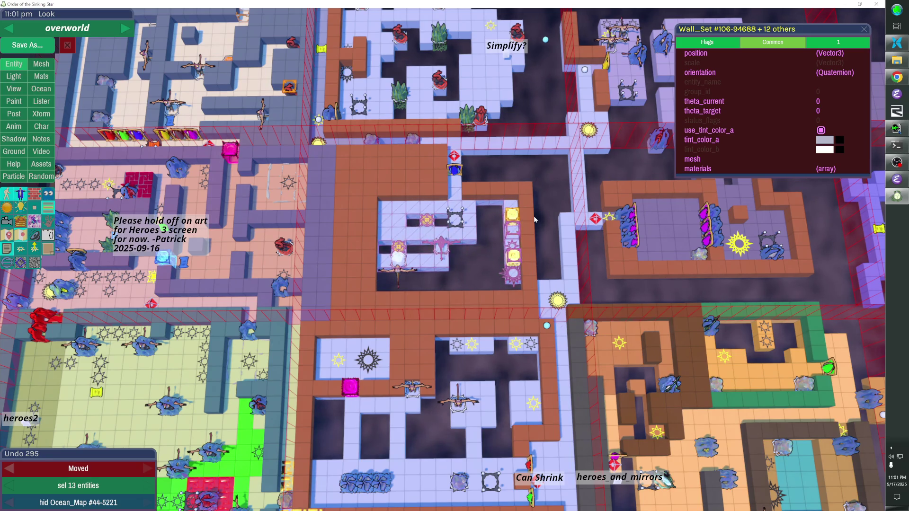
Step: Remove the row of eight brown wall cubes above the room
{"action": "left_click", "coordinate": [492, 195]}
{"action": "left_click", "coordinate": [484, 192]}
{"action": "left_click", "coordinate": [469, 192]}
{"action": "left_click", "coordinate": [440, 192]}
{"action": "left_click", "coordinate": [426, 192]}
{"action": "left_click", "coordinate": [412, 192]}
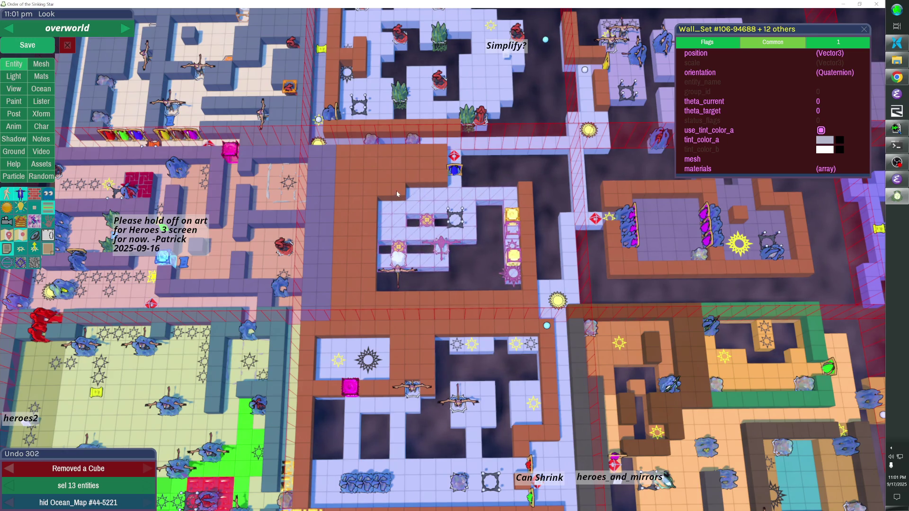
{"action": "left_click", "coordinate": [398, 194]}
{"action": "left_click", "coordinate": [385, 193]}
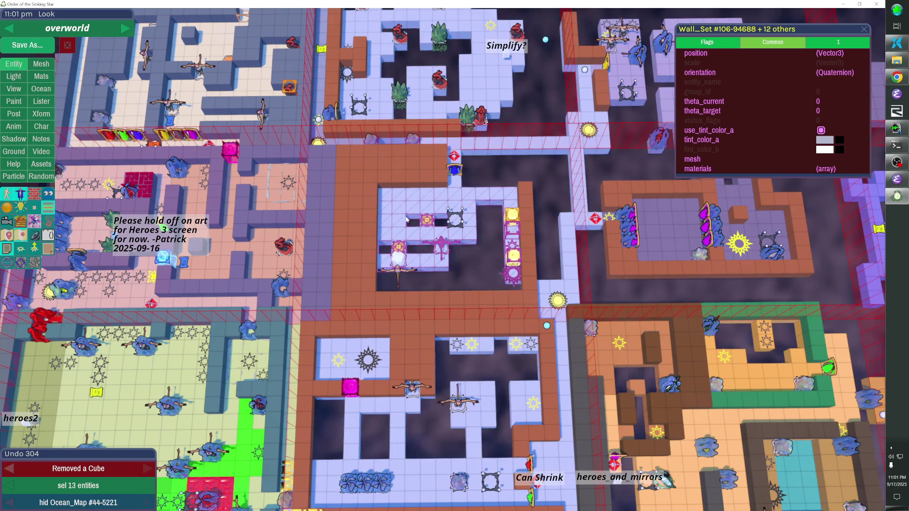
{"action": "key", "text": "Escape"}
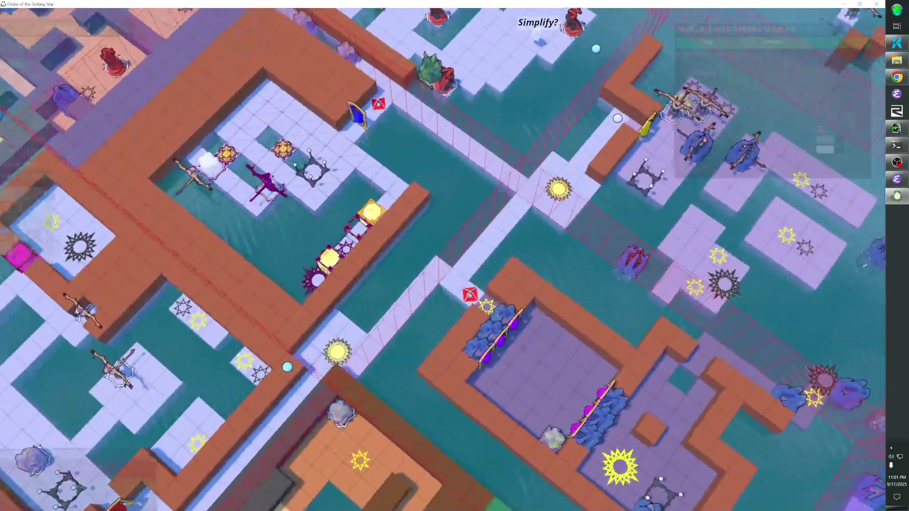
Step: Add wall cubes to close the wall gap and place a new column of wall cubes
{"action": "key", "text": "Escape"}
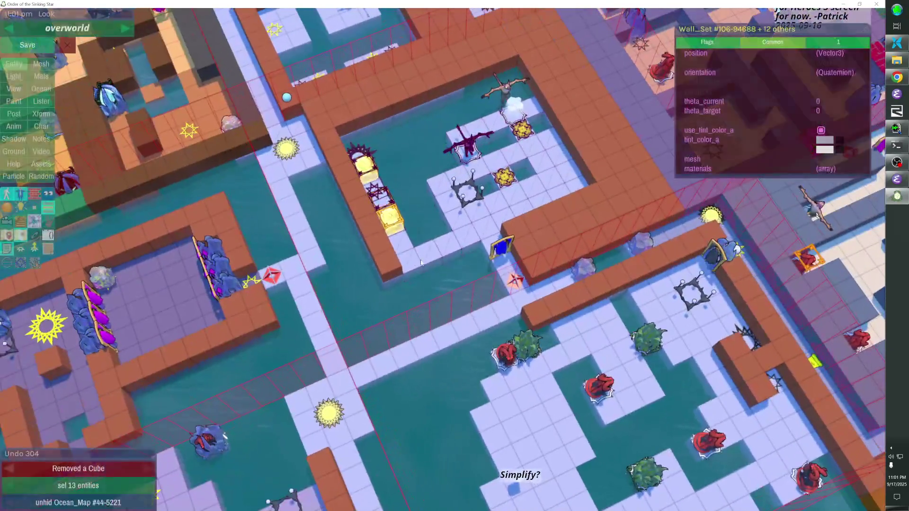
{"action": "left_click_drag", "start_coordinate": [424, 262], "coordinate": [490, 241]}
{"action": "key", "text": "Escape"}
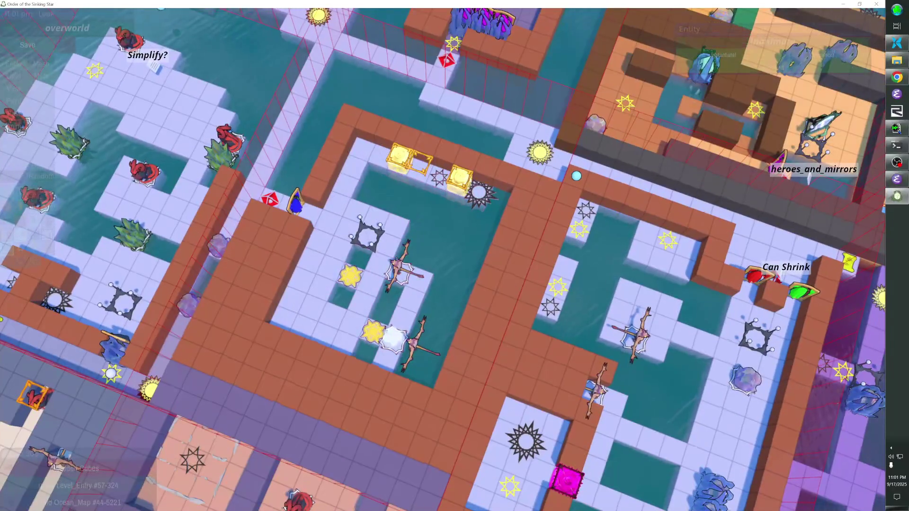
{"action": "left_click_drag", "start_coordinate": [504, 195], "coordinate": [433, 346]}
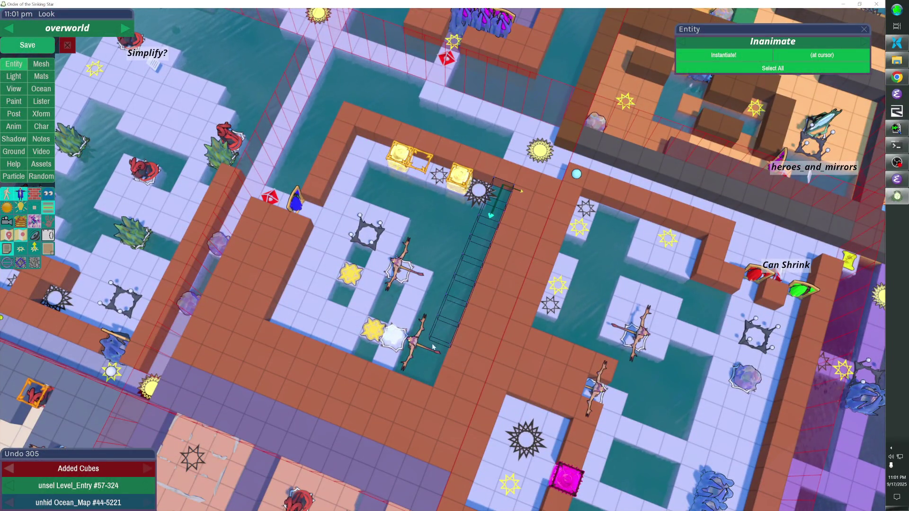
{"action": "left_click_drag", "start_coordinate": [421, 387], "coordinate": [422, 388]}
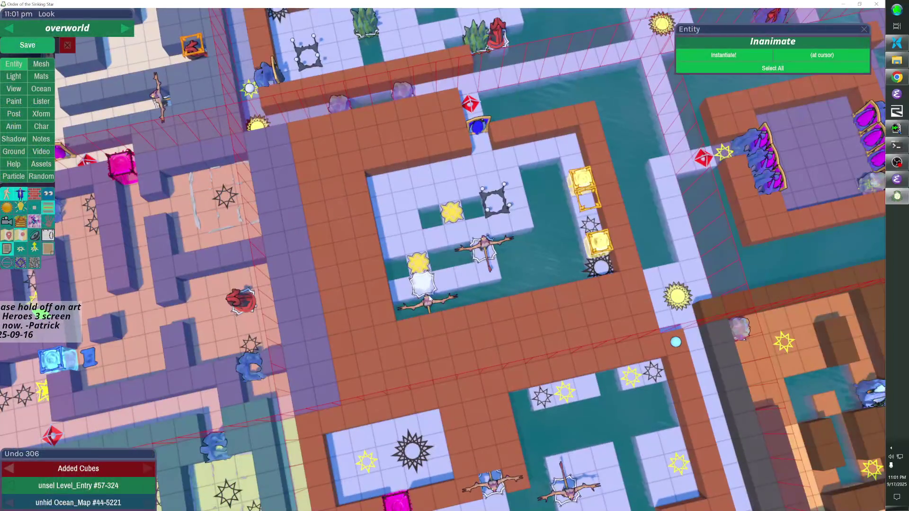
Step: Move the purple monster up one tile and save the level
{"action": "left_click_drag", "start_coordinate": [429, 300], "coordinate": [425, 282]}
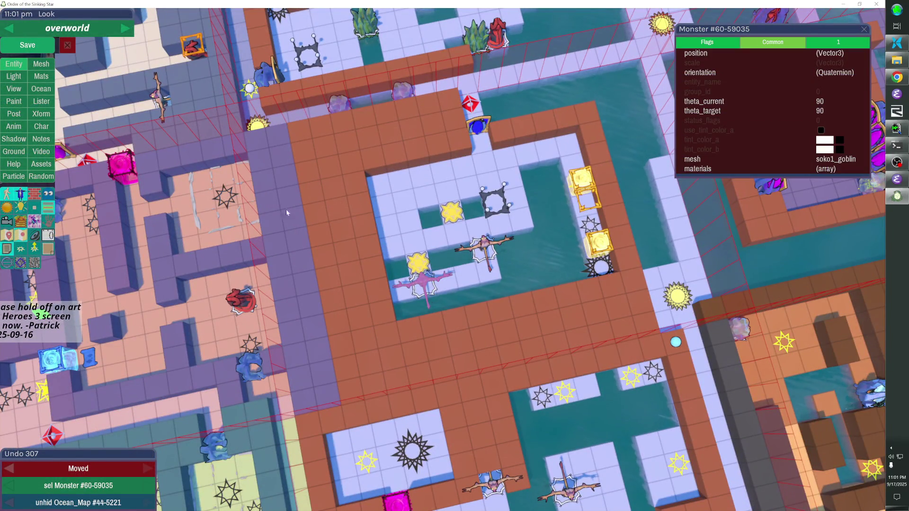
{"action": "key", "text": "ctrl+s"}
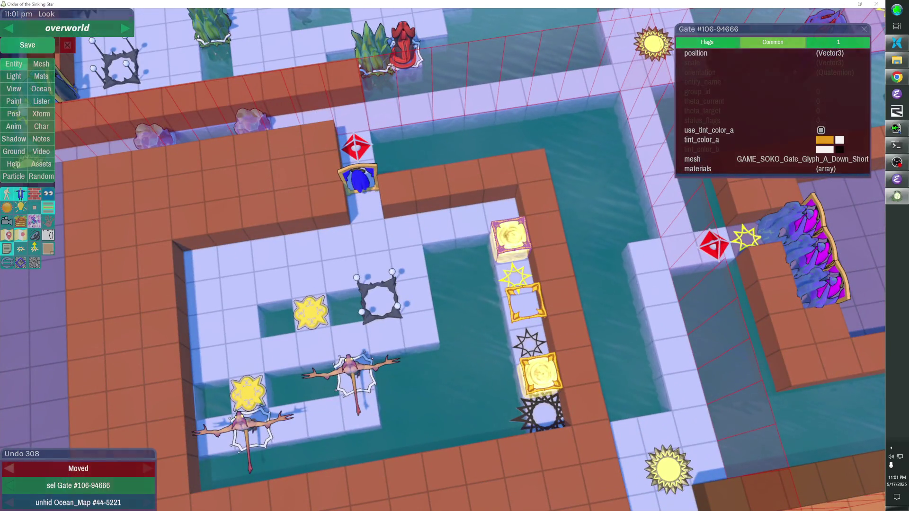
{"action": "scroll", "coordinate": [455, 256], "scroll_direction": "down", "scroll_amount": 6}
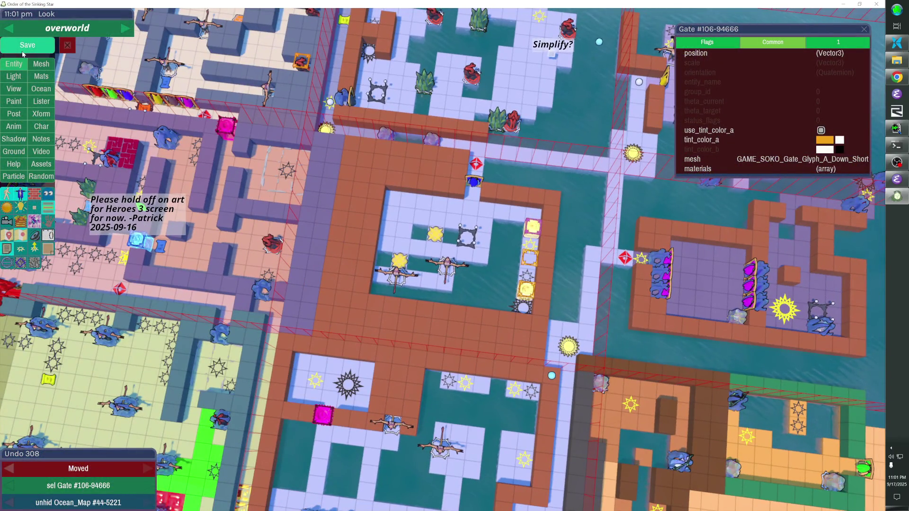
Step: Save, hide the brown wall ring, and select the room's floor tiles
{"action": "left_click", "coordinate": [23, 50]}
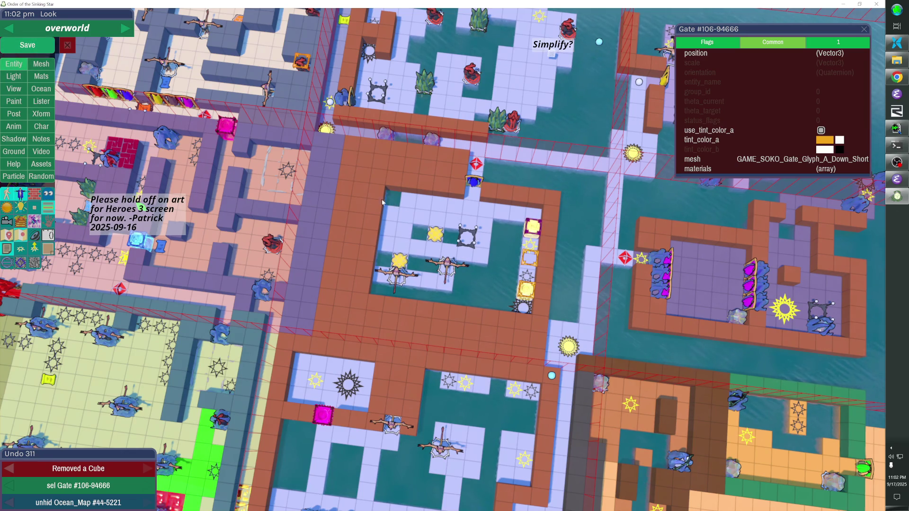
{"action": "key", "text": "h"}
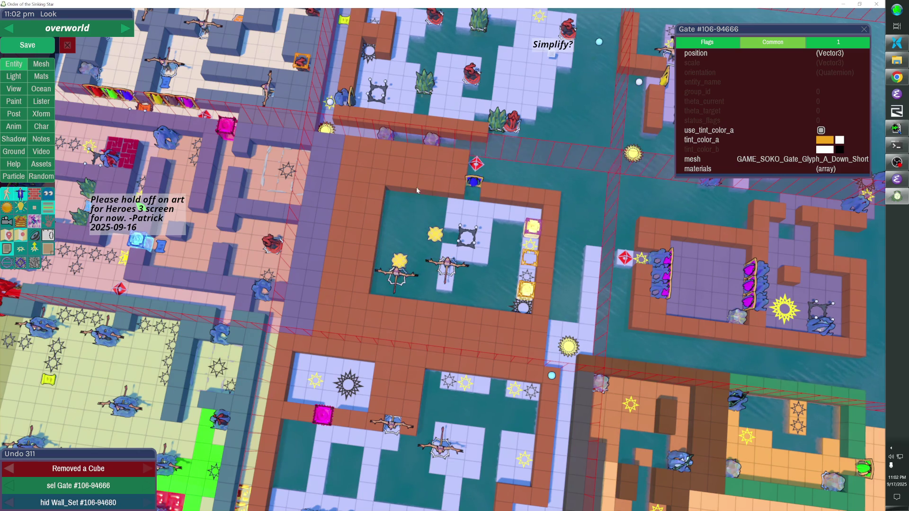
{"action": "key", "text": "h"}
{"action": "key", "text": "ctrl+z"}
{"action": "key", "text": "ctrl+y"}
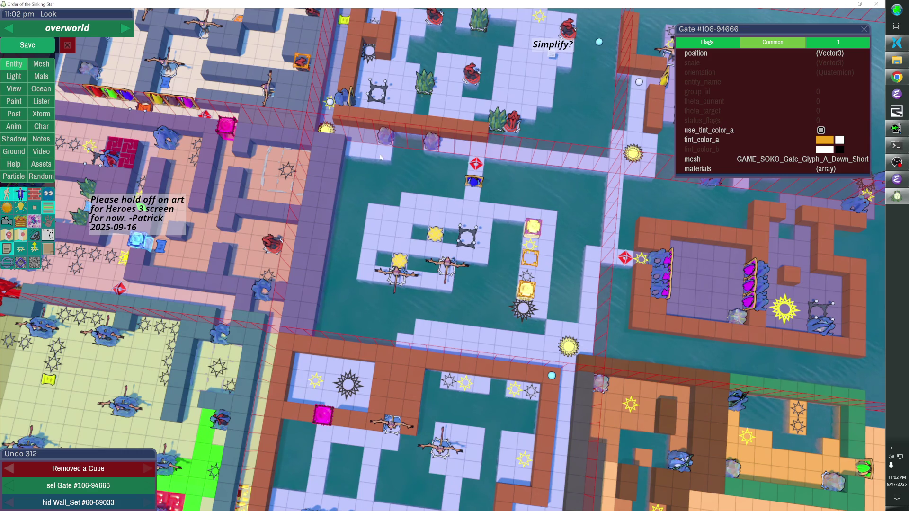
{"action": "left_click", "coordinate": [407, 215]}
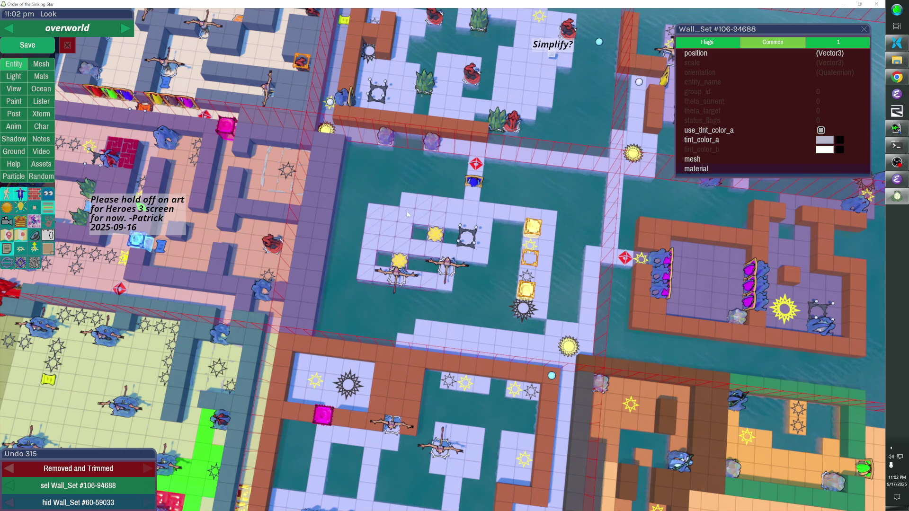
{"action": "left_click", "coordinate": [525, 222], "text": "shift"}
{"action": "left_click", "coordinate": [526, 254], "text": "shift"}
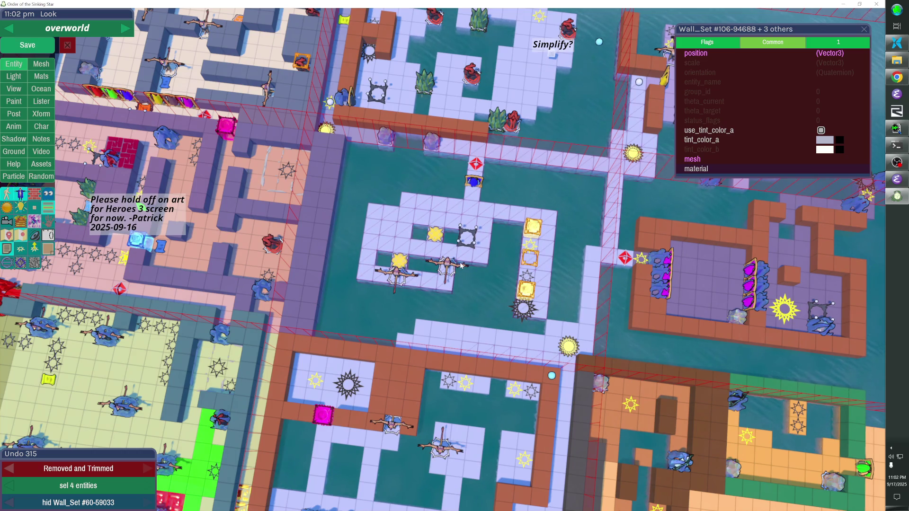
Step: Merge the selected walls with the console command 'merge'
{"action": "key", "text": "grave"}
{"action": "type", "text": "merge"}
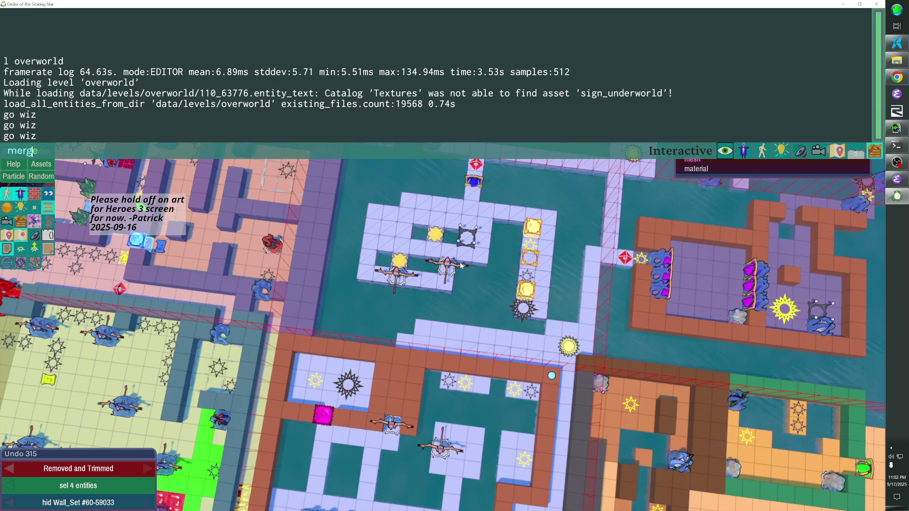
{"action": "key", "text": "Return"}
{"action": "type", "text": "hh"}
{"action": "key", "text": "grave"}
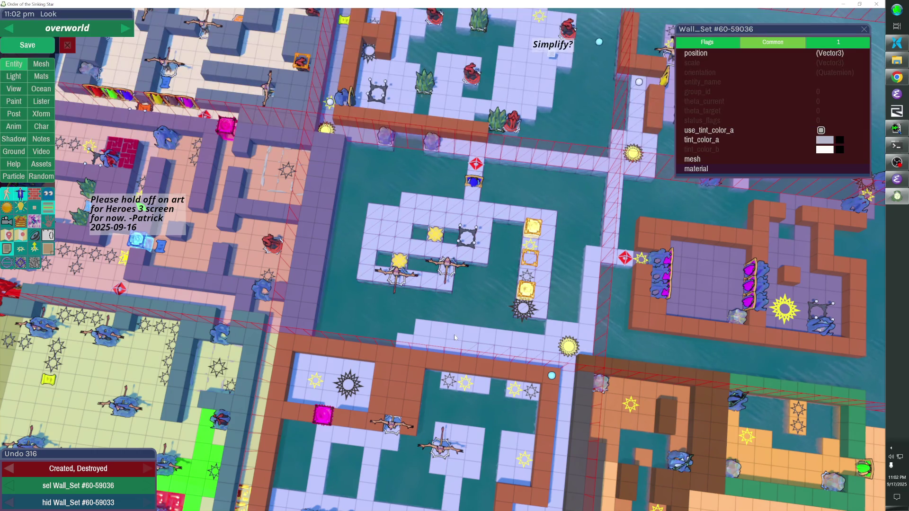
{"action": "key", "text": "h"}
{"action": "key", "text": "ctrl+z"}
Step: Remove cubes from the left end and middle of the floor strip below the room
{"action": "left_click", "coordinate": [439, 334]}
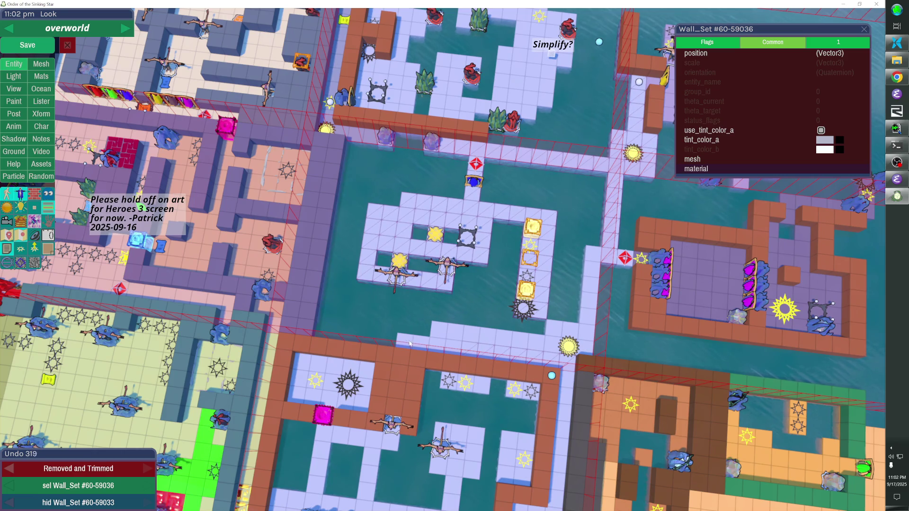
{"action": "left_click", "coordinate": [405, 340]}
{"action": "left_click", "coordinate": [455, 347]}
{"action": "left_click", "coordinate": [438, 331]}
{"action": "left_click", "coordinate": [463, 349]}
{"action": "left_click", "coordinate": [474, 352]}
{"action": "left_click", "coordinate": [505, 334]}
{"action": "left_click", "coordinate": [520, 337]}
{"action": "left_click", "coordinate": [534, 341]}
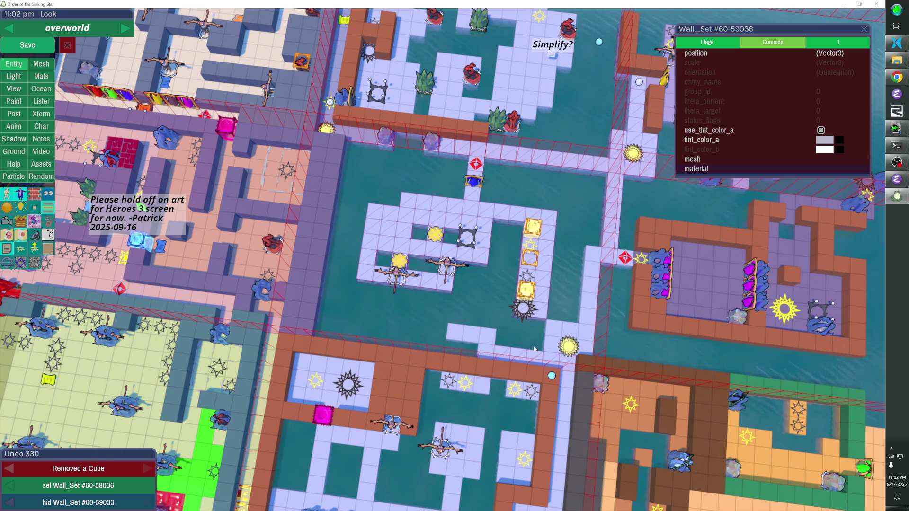
Step: Clear the floor strip down to one cube, show the orange walls again, and save
{"action": "left_click", "coordinate": [519, 356]}
{"action": "left_click", "coordinate": [535, 358]}
{"action": "left_click", "coordinate": [486, 351]}
{"action": "left_click", "coordinate": [502, 354]}
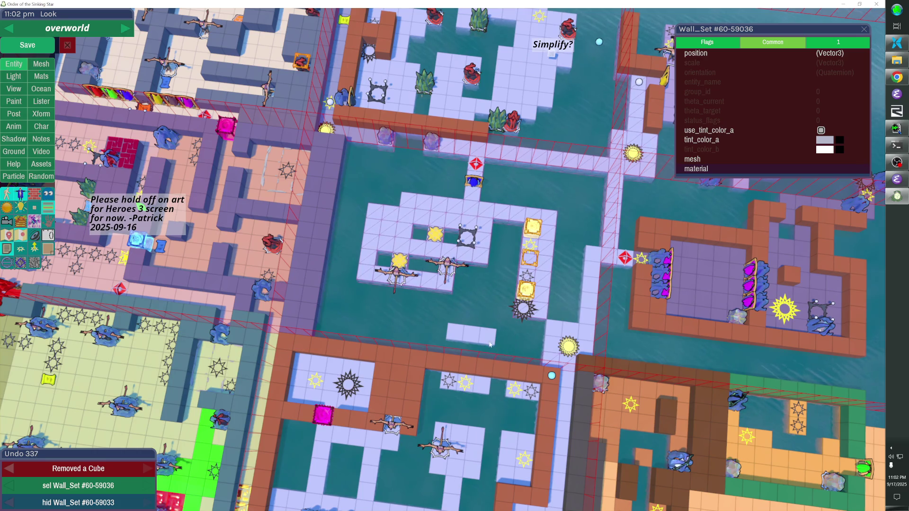
{"action": "left_click", "coordinate": [486, 337]}
{"action": "left_click", "coordinate": [471, 334]}
{"action": "key", "text": "h"}
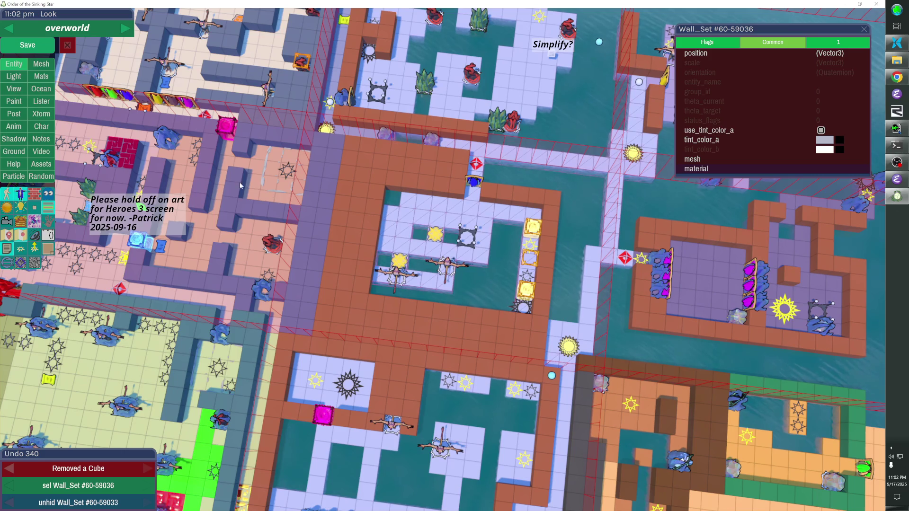
{"action": "left_click", "coordinate": [28, 45]}
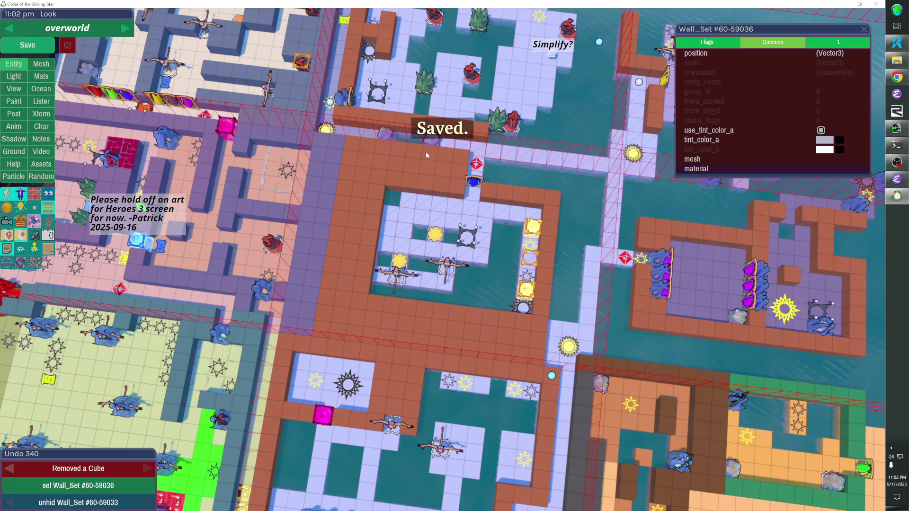
Step: Enter play mode and try an opening route, undoing the swap with the bottom-left monster
{"action": "key", "text": "Escape"}
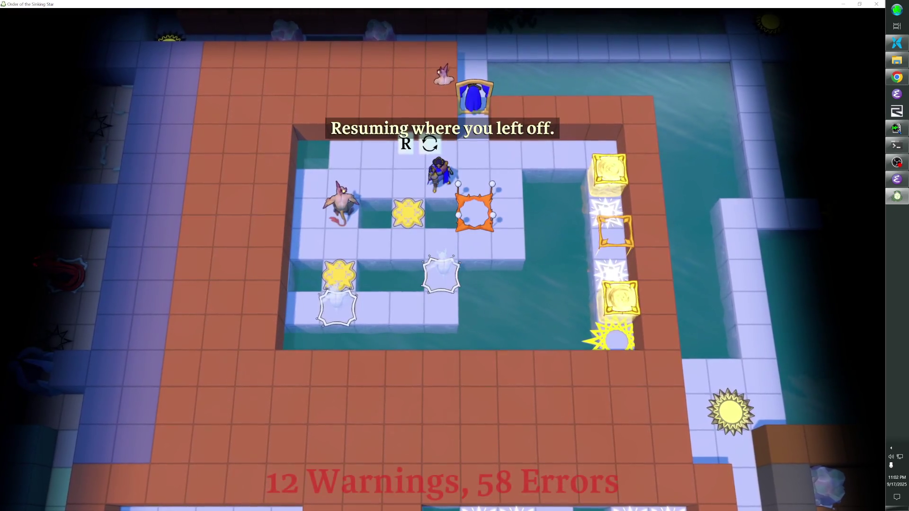
{"action": "key", "text": "Right"}
{"action": "key", "text": "Down"}
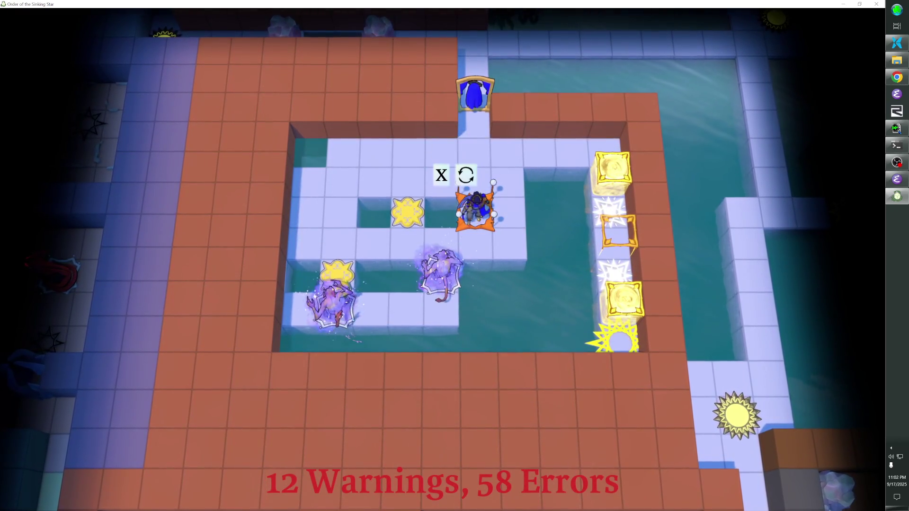
{"action": "key", "text": "Up"}
{"action": "key", "text": "Up"}
{"action": "key", "text": "Left"}
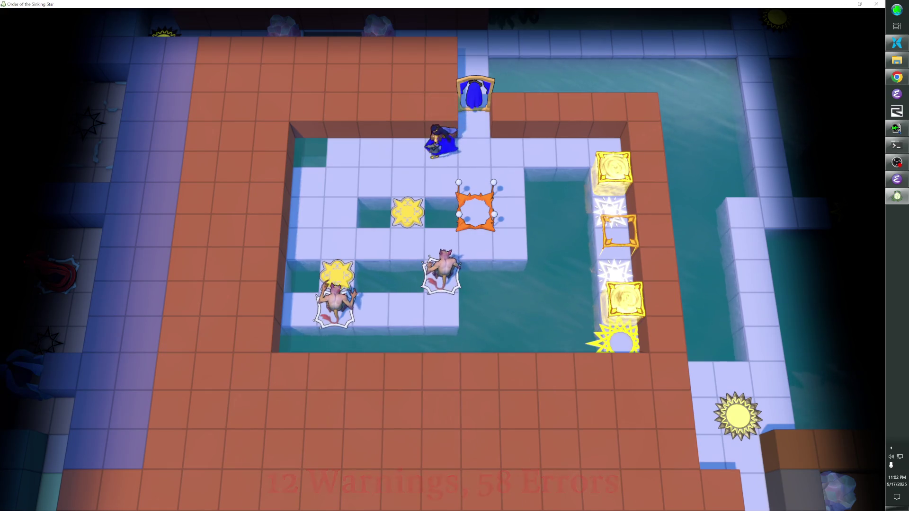
{"action": "key", "text": "Left"}
{"action": "key", "text": "Left"}
{"action": "key", "text": "Left"}
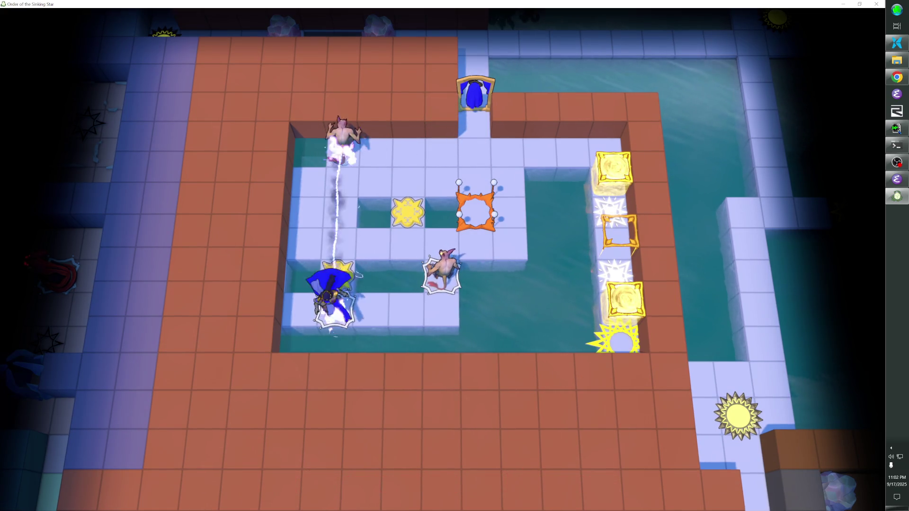
{"action": "key", "text": "z"}
Step: Swap the hero with the middle, bottom-left and top-row monsters, reaching the yellow star tiles
{"action": "key", "text": "Right"}
{"action": "key", "text": "Right"}
{"action": "key", "text": "Right"}
{"action": "key", "text": "Down"}
{"action": "key", "text": "Down"}
{"action": "key", "text": "Left"}
{"action": "key", "text": "Up"}
{"action": "key", "text": "Up"}
{"action": "key", "text": "Up"}
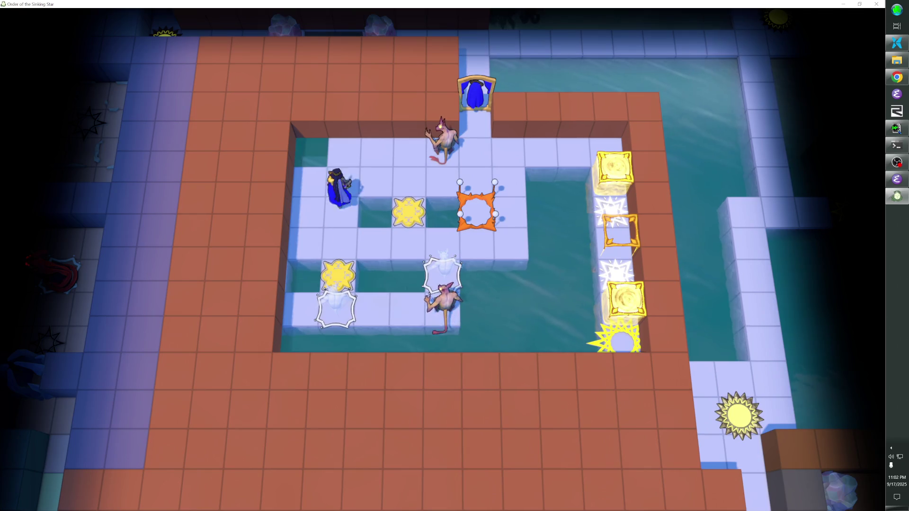
{"action": "key", "text": "Right"}
{"action": "key", "text": "Right"}
{"action": "key", "text": "Left"}
{"action": "key", "text": "Down"}
{"action": "key", "text": "Right"}
{"action": "key", "text": "Right"}
{"action": "key", "text": "Down"}
{"action": "key", "text": "Right"}
{"action": "key", "text": "Right"}
{"action": "key", "text": "Left"}
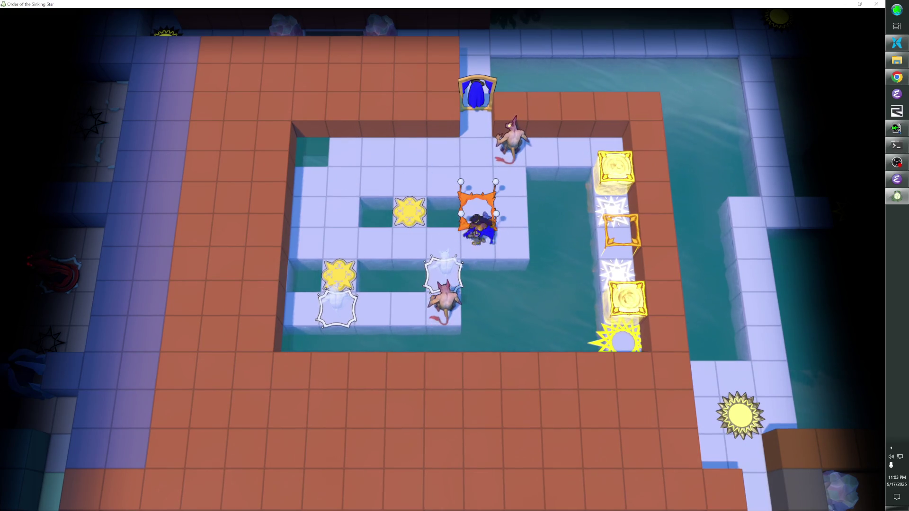
{"action": "key", "text": "Up"}
{"action": "key", "text": "Left"}
{"action": "key", "text": "Left"}
{"action": "key", "text": "Left"}
{"action": "key", "text": "Down"}
{"action": "key", "text": "Down"}
{"action": "key", "text": "Down"}
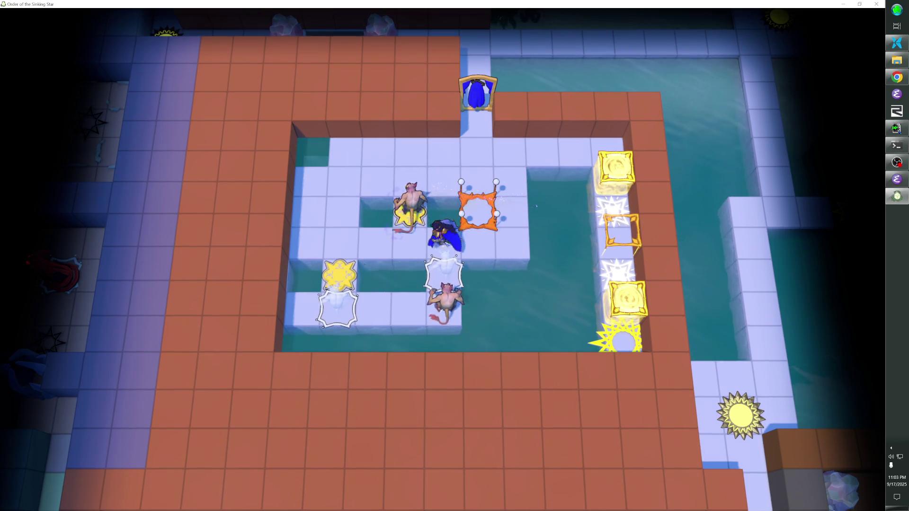
Step: Circle the hero through the left column and top row, swapping monsters onto the star tiles
{"action": "key", "text": "Down"}
{"action": "key", "text": "Left"}
{"action": "key", "text": "Left"}
{"action": "key", "text": "Left"}
{"action": "key", "text": "Up"}
{"action": "key", "text": "Up"}
{"action": "key", "text": "Up"}
{"action": "key", "text": "Right"}
{"action": "key", "text": "Right"}
{"action": "key", "text": "Right"}
{"action": "key", "text": "Down"}
{"action": "key", "text": "Down"}
{"action": "key", "text": "Down"}
{"action": "key", "text": "Left"}
{"action": "key", "text": "Left"}
{"action": "key", "text": "Left"}
{"action": "key", "text": "Up"}
{"action": "key", "text": "Up"}
{"action": "key", "text": "Up"}
{"action": "key", "text": "Right"}
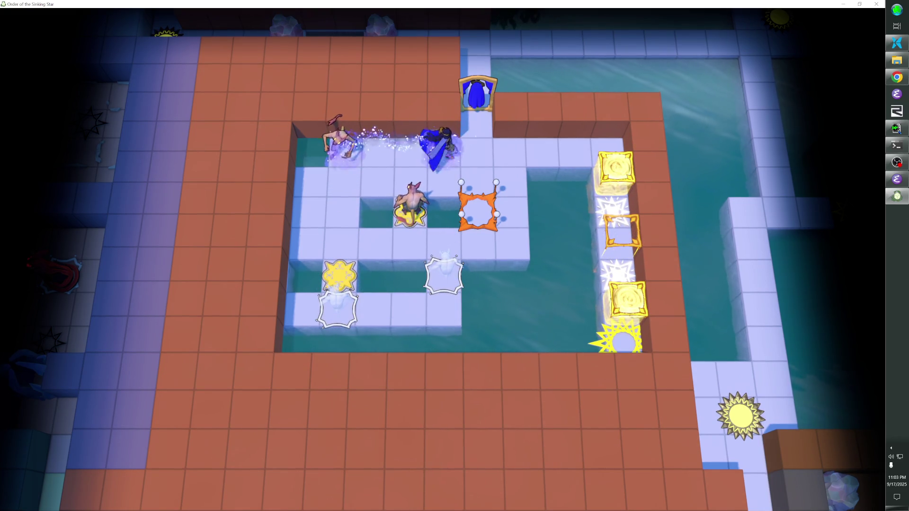
{"action": "key", "text": "Right"}
{"action": "key", "text": "Down"}
{"action": "key", "text": "Left"}
{"action": "key", "text": "Left"}
{"action": "key", "text": "Down"}
{"action": "key", "text": "Down"}
{"action": "key", "text": "Up"}
{"action": "key", "text": "Right"}
{"action": "key", "text": "Right"}
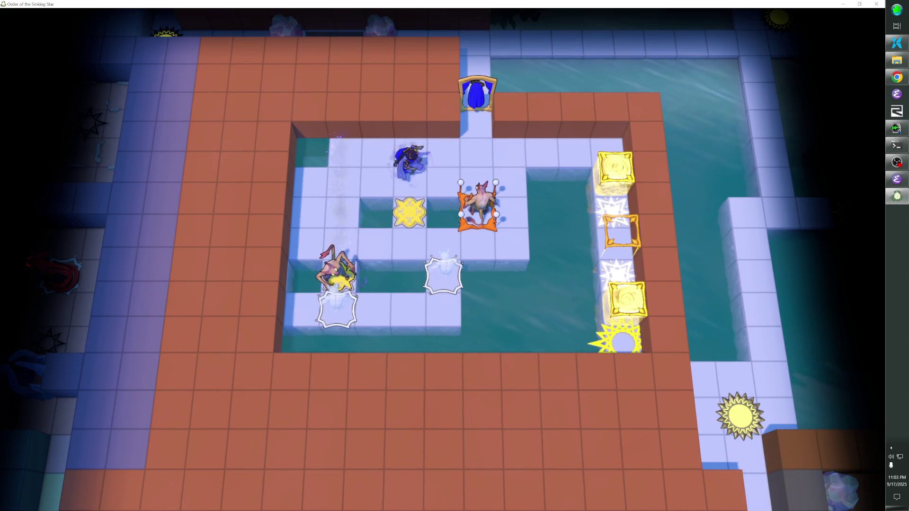
{"action": "key", "text": "Down"}
{"action": "key", "text": "Right"}
{"action": "key", "text": "Up"}
{"action": "key", "text": "Right"}
{"action": "key", "text": "Right"}
{"action": "key", "text": "Right"}
{"action": "key", "text": "Right"}
{"action": "key", "text": "Down"}
Step: Work the hero down the right column past the pink monster, then return to editing
{"action": "key", "text": "Down"}
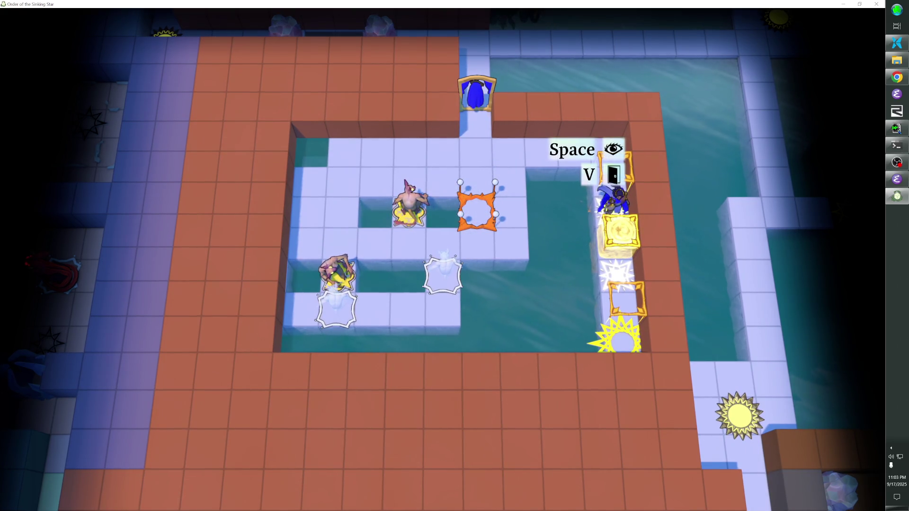
{"action": "key", "text": "Left"}
{"action": "key", "text": "Up"}
{"action": "key", "text": "Left"}
{"action": "key", "text": "Left"}
{"action": "key", "text": "Left"}
{"action": "key", "text": "Down"}
{"action": "key", "text": "Right"}
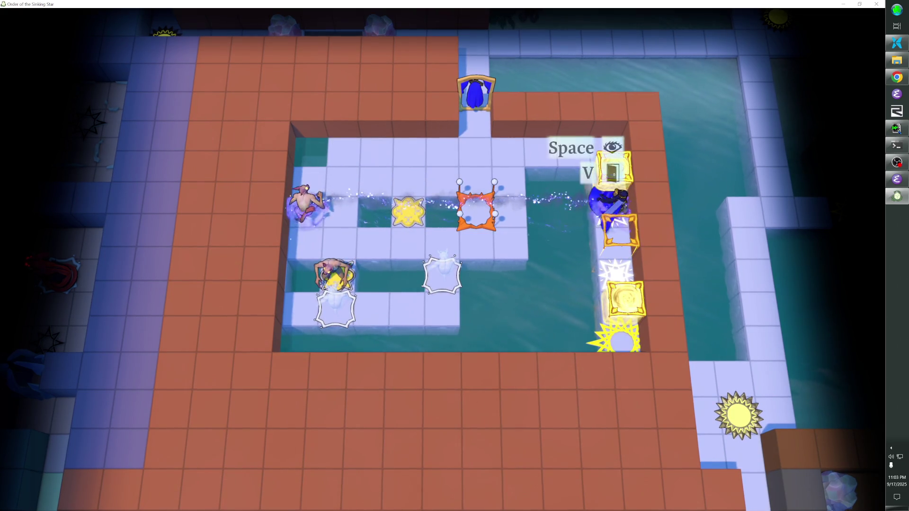
{"action": "key", "text": "Down"}
{"action": "key", "text": "Left"}
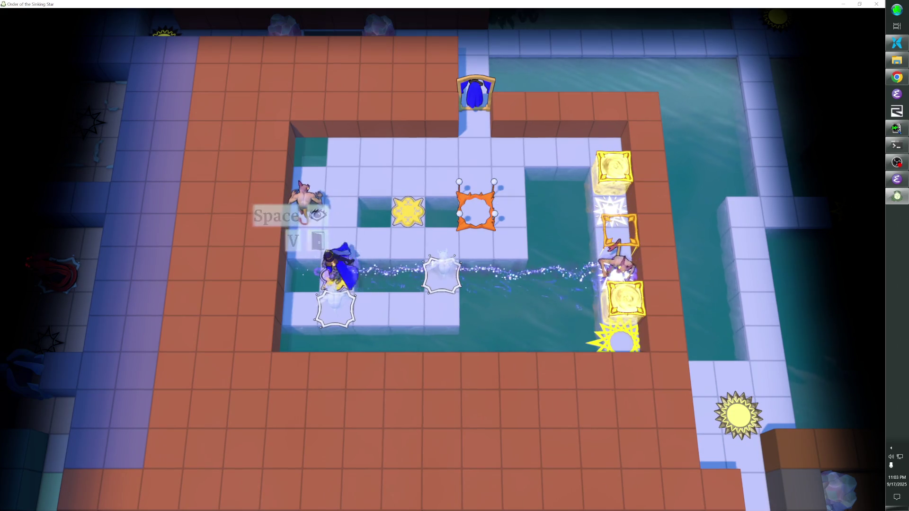
{"action": "key", "text": "Up"}
{"action": "key", "text": "Left"}
{"action": "key", "text": "Down"}
{"action": "key", "text": "Right"}
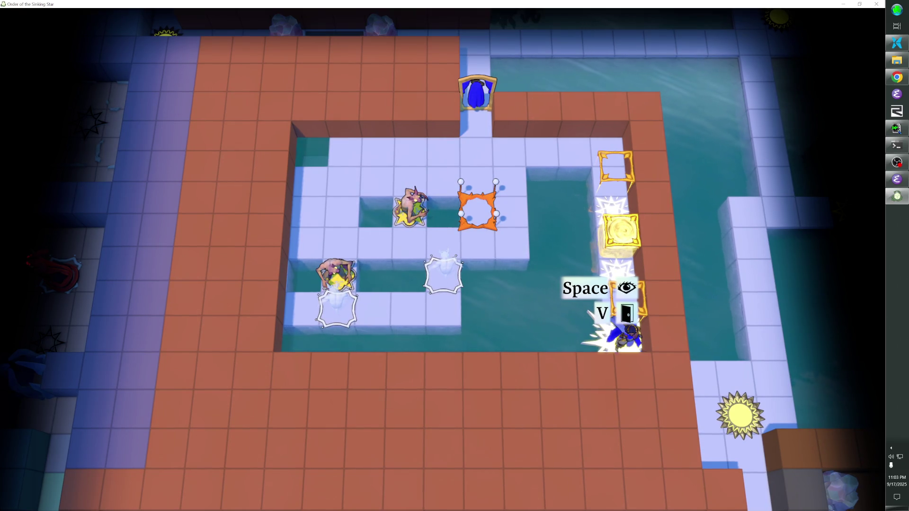
{"action": "key", "text": "F1"}
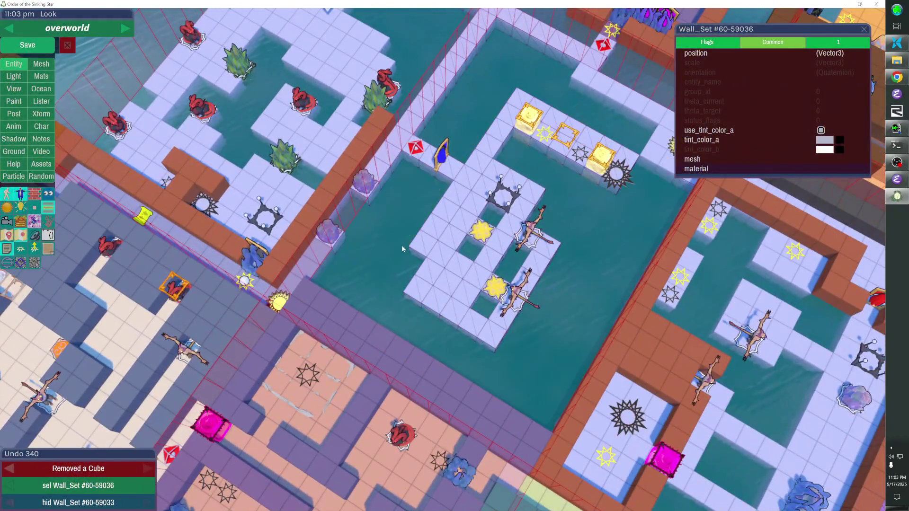
Step: Extend the cube column downward and add brown wall cubes around the puzzle room
{"action": "scroll", "coordinate": [402, 245], "scroll_direction": "up", "scroll_amount": 2}
{"action": "scroll", "coordinate": [443, 252], "scroll_direction": "down", "scroll_amount": 3}
{"action": "scroll", "coordinate": [442, 252], "scroll_direction": "up", "scroll_amount": 2}
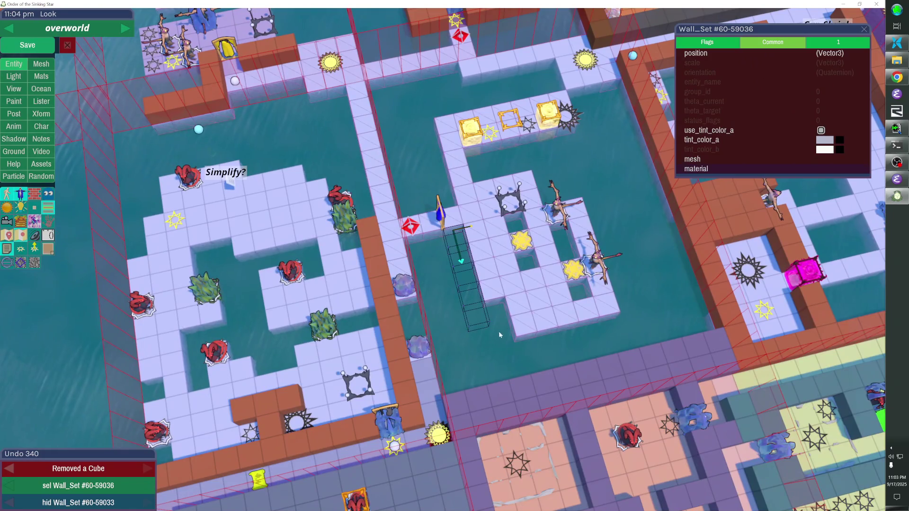
{"action": "left_click_drag", "start_coordinate": [498, 331], "coordinate": [507, 354]}
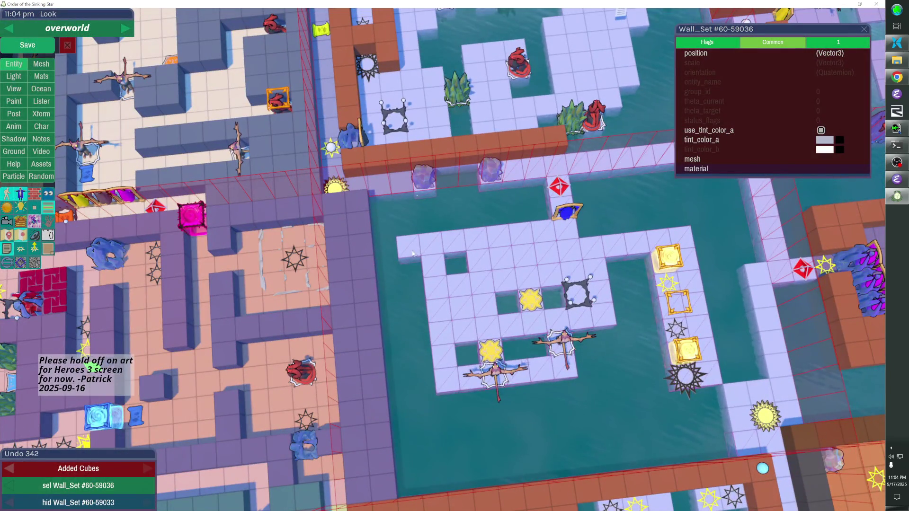
{"action": "left_click", "coordinate": [427, 257]}
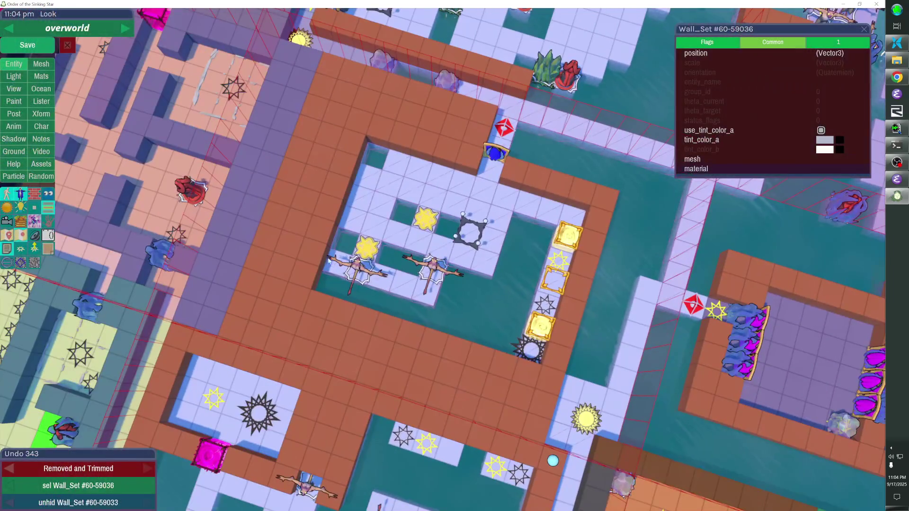
Step: Toggle the inner brown walls off and back on, deselect the Wall_Set, and save the level
{"action": "left_click", "coordinate": [311, 273]}
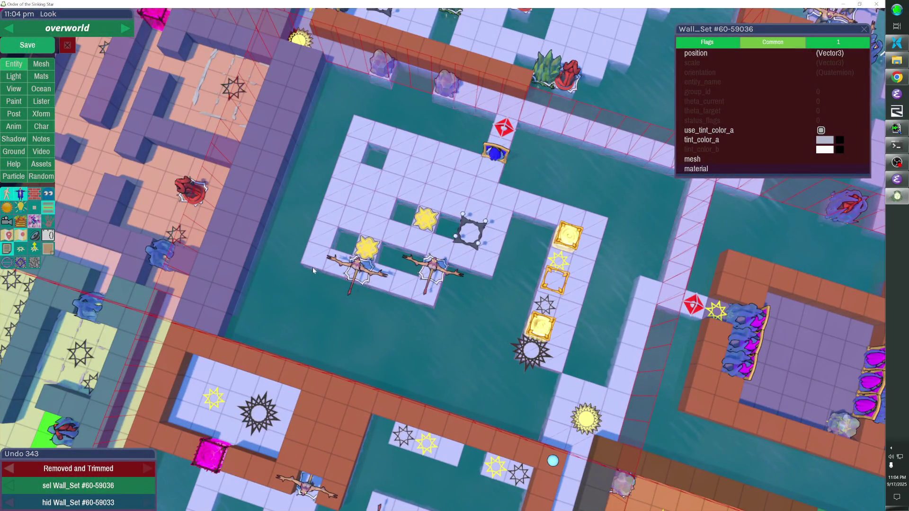
{"action": "left_click", "coordinate": [313, 267]}
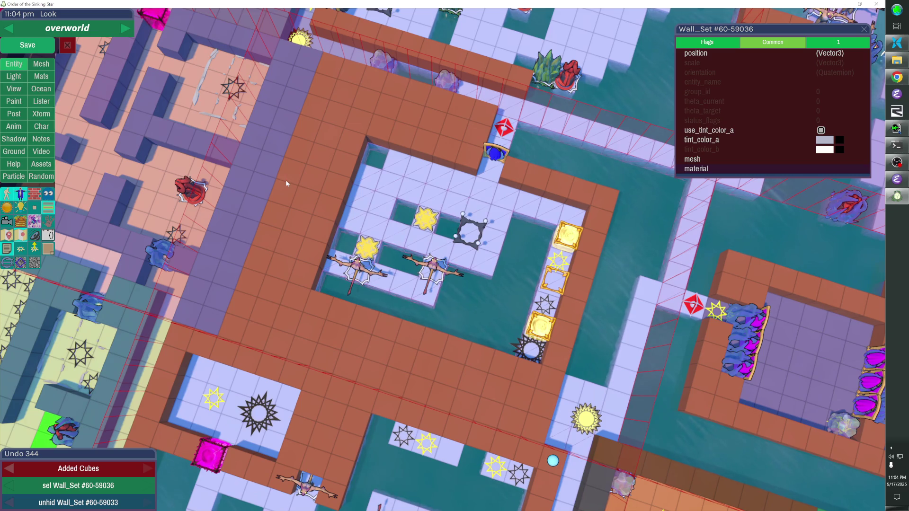
{"action": "left_click", "coordinate": [275, 172]}
{"action": "left_click", "coordinate": [47, 52]}
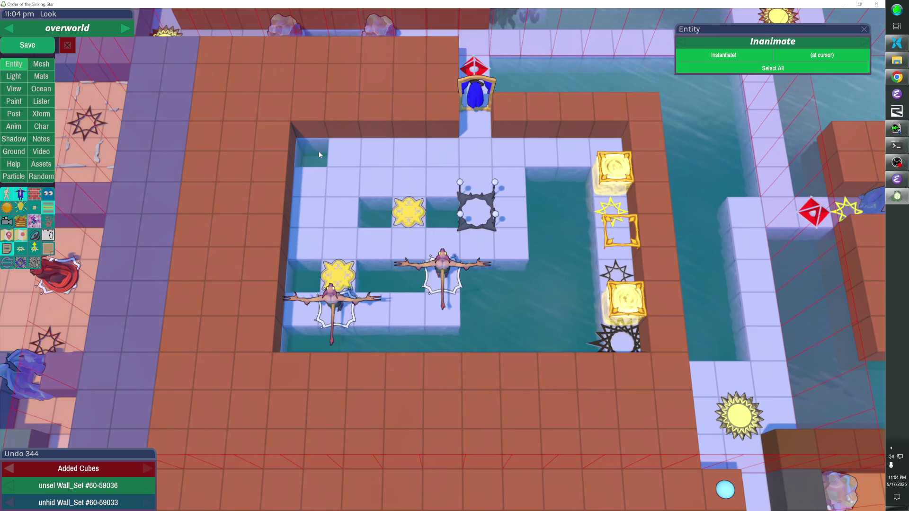
Step: Save with Ctrl+S, save the overworld once more, and quit the game with Alt+F4
{"action": "key", "text": "ctrl+s"}
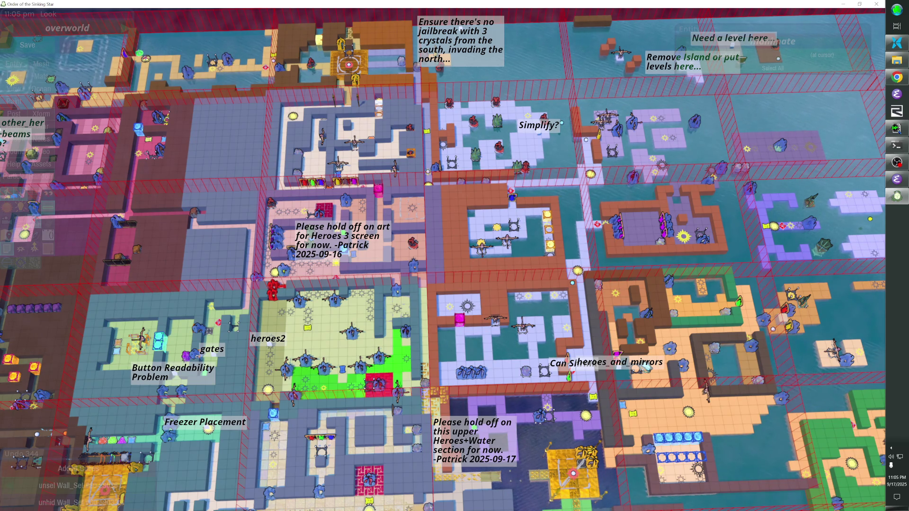
{"action": "left_click", "coordinate": [38, 45]}
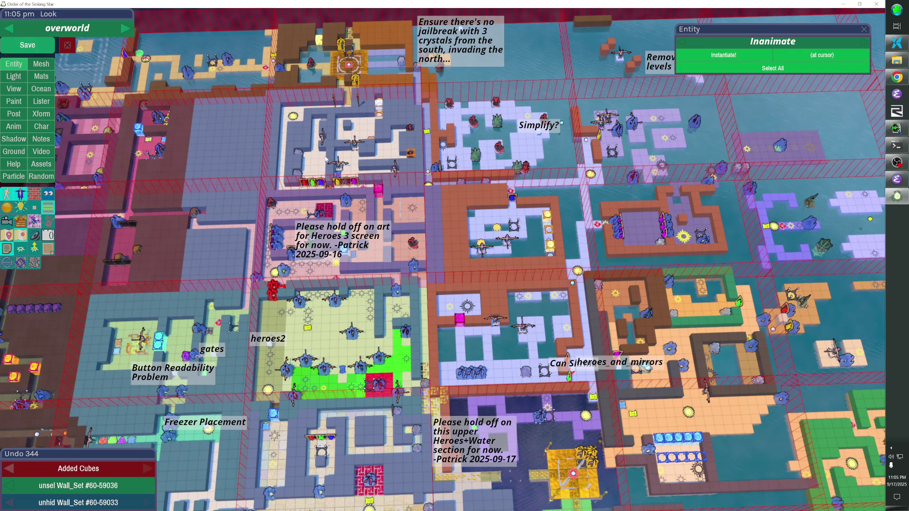
{"action": "key", "text": "alt+F4"}
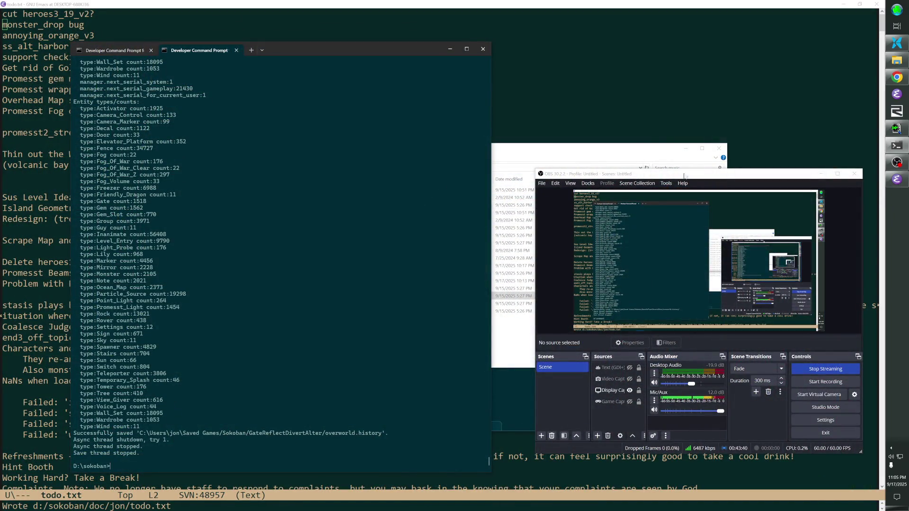
Step: Start an SVN commit on the sokoban folder with message 'verworld revisions: Heroes + Mirrors.'
{"action": "left_click", "coordinate": [506, 172]}
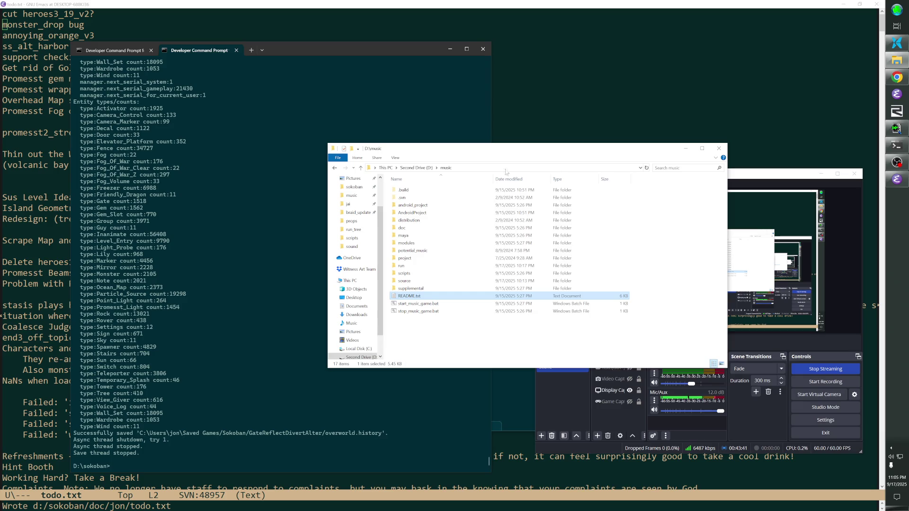
{"action": "left_click", "coordinate": [354, 187]}
{"action": "right_click", "coordinate": [352, 189]}
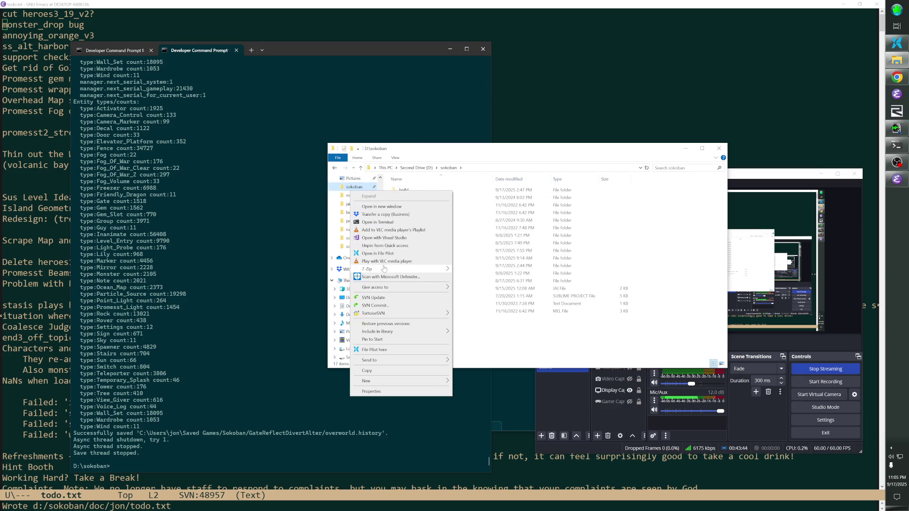
{"action": "left_click", "coordinate": [471, 257]}
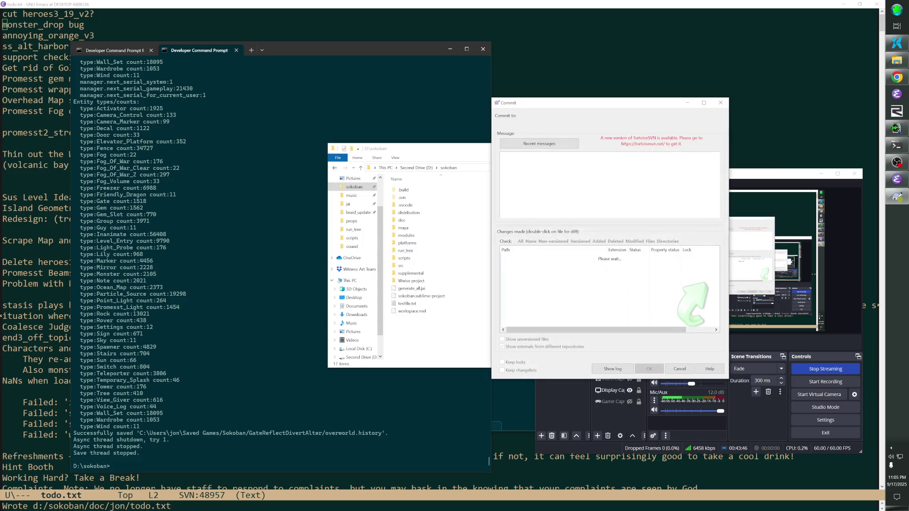
{"action": "type", "text": "Overworld revisions"}
{"action": "type", "text": ": Heroes + Mi"}
{"action": "type", "text": "rrors."}
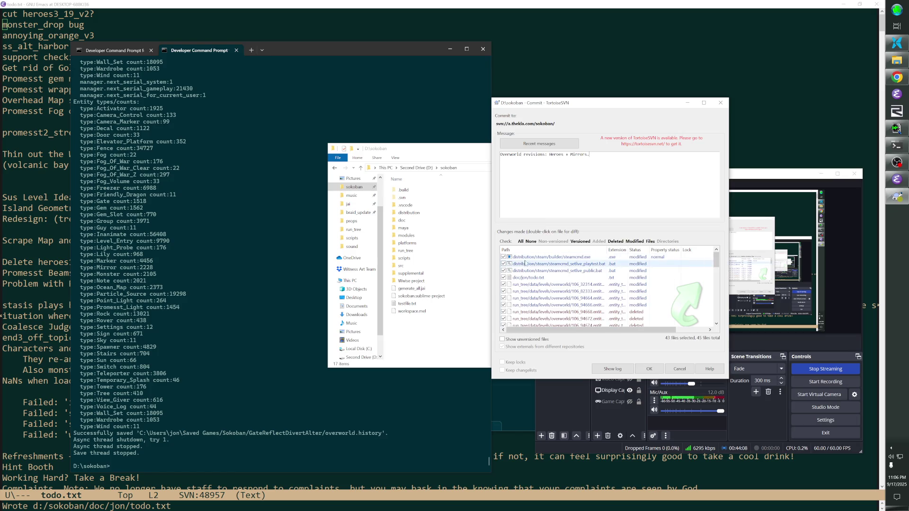
Step: Exclude steamcmd.exe, steamcmd_setlive_public.bat and src/first.jai, then commit and close the window
{"action": "left_click", "coordinate": [503, 257]}
{"action": "left_click", "coordinate": [504, 271]}
{"action": "scroll", "coordinate": [526, 279], "scroll_direction": "down", "scroll_amount": 10}
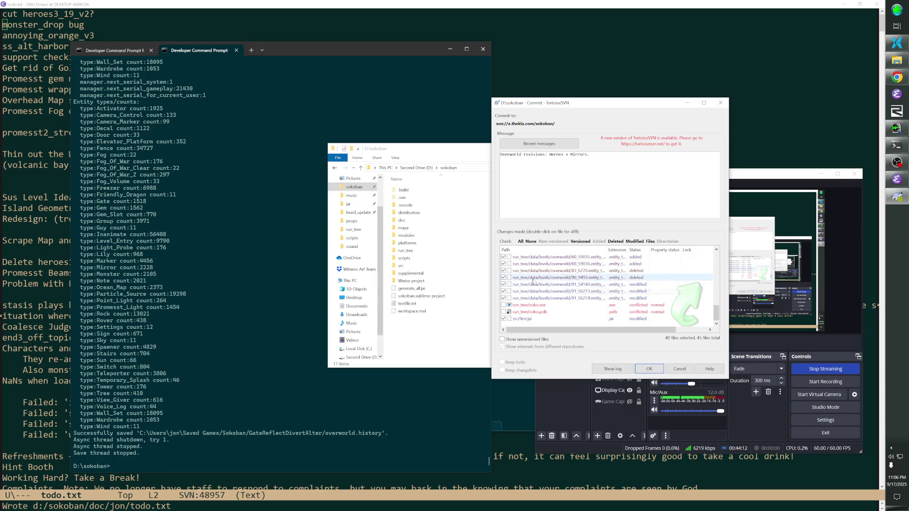
{"action": "left_click", "coordinate": [503, 318]}
{"action": "scroll", "coordinate": [557, 269], "scroll_direction": "up", "scroll_amount": 10}
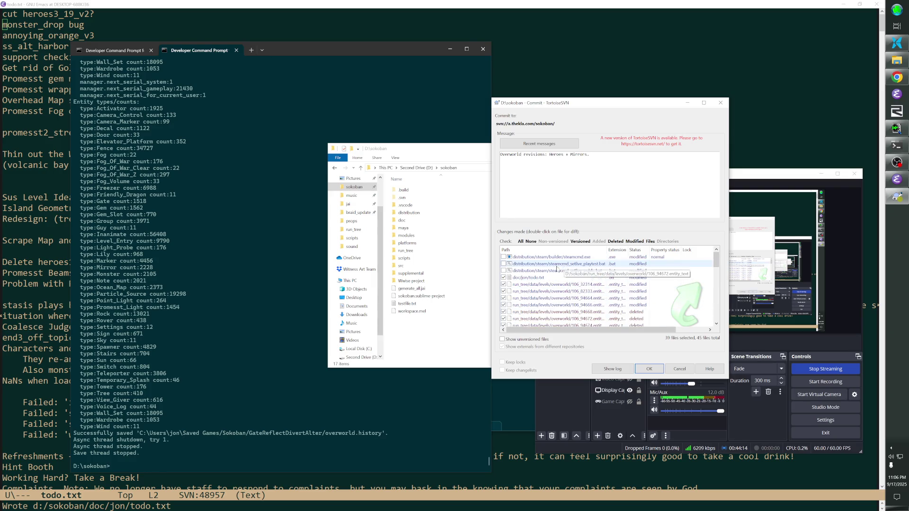
{"action": "scroll", "coordinate": [630, 298], "scroll_direction": "down", "scroll_amount": 6}
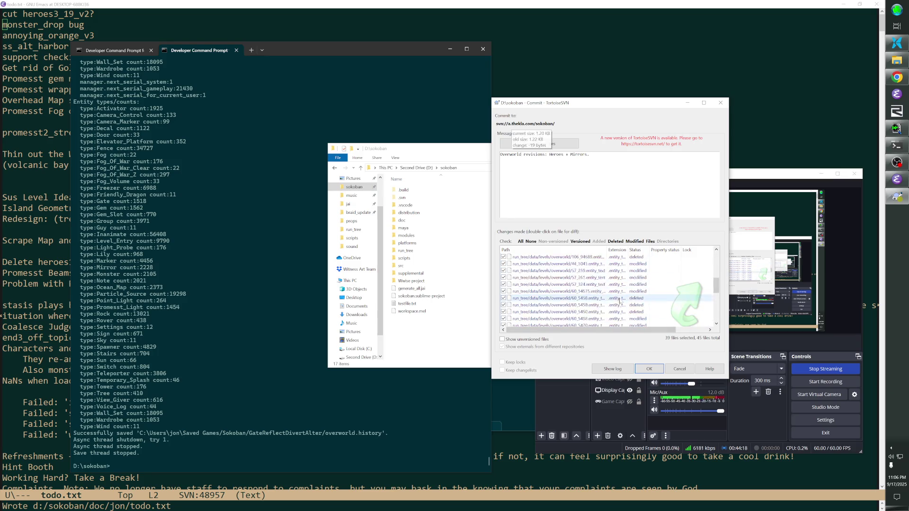
{"action": "left_click", "coordinate": [644, 369]}
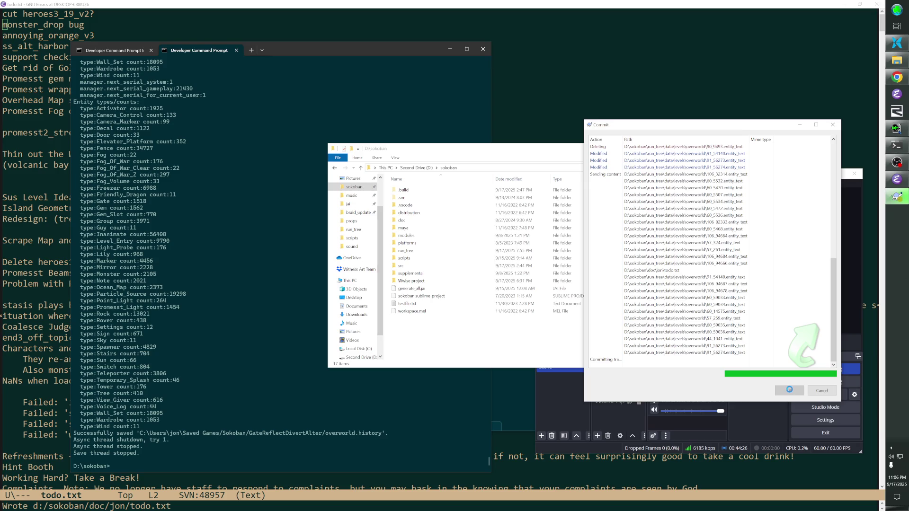
{"action": "left_click", "coordinate": [789, 389]}
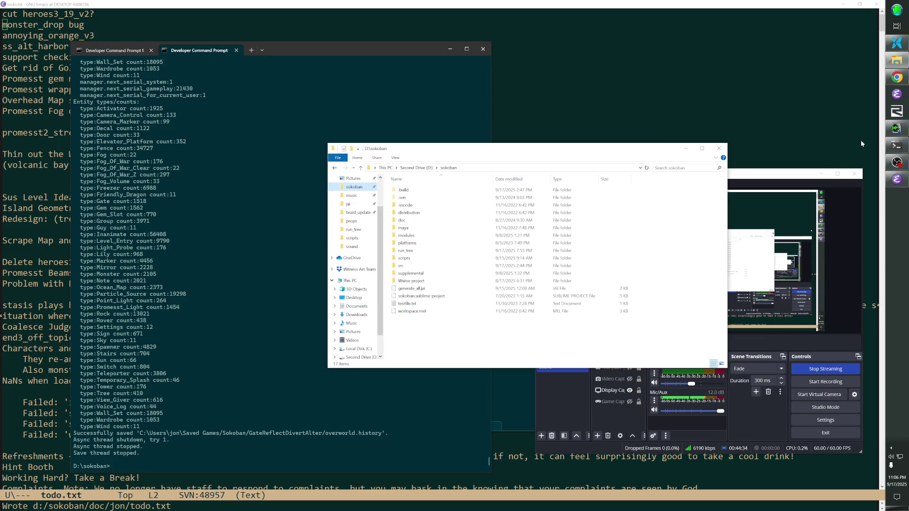
Step: Launch Steam from the program search and start Zachtronics Solitaire Collection from the library
{"action": "left_click", "coordinate": [896, 20]}
{"action": "type", "text": "steam"}
{"action": "left_click", "coordinate": [807, 25]}
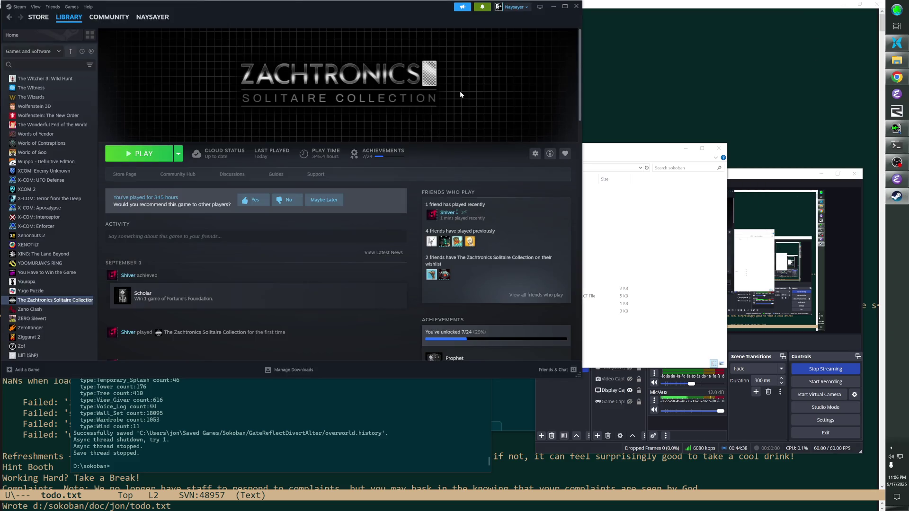
{"action": "left_click", "coordinate": [143, 154]}
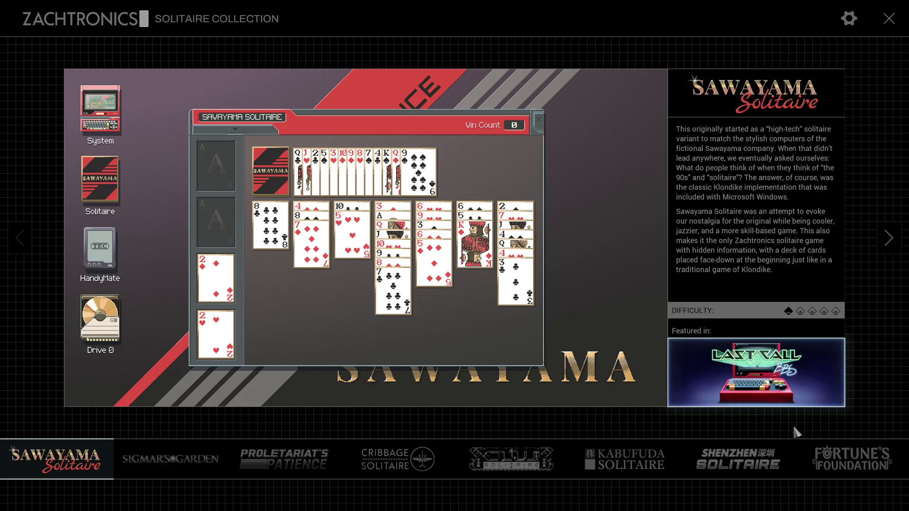
Step: Select the Fortune's Foundation tab and start a new deal from its preview
{"action": "left_click", "coordinate": [845, 458]}
{"action": "left_click", "coordinate": [393, 362]}
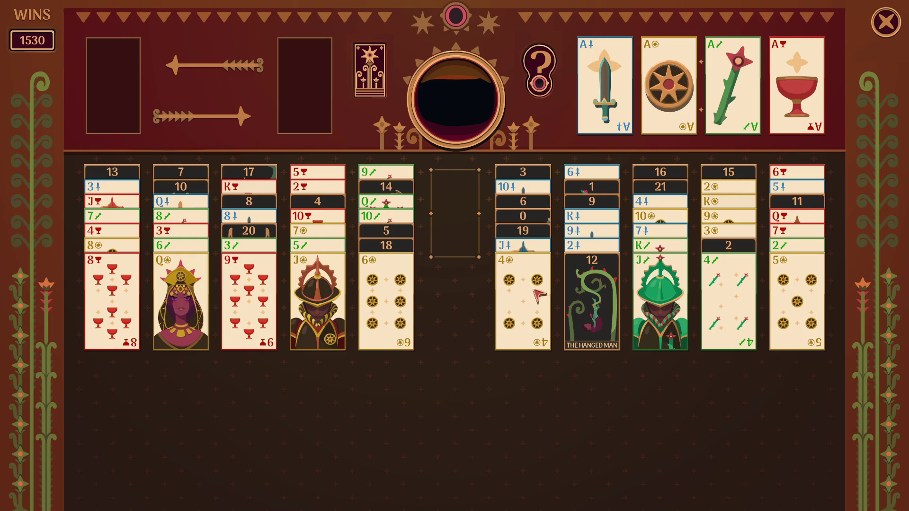
Step: Play the 5 and 6 of coins, move the 9 of cups, and put Jack of pentacles on its Queen
{"action": "left_click", "coordinate": [784, 258]}
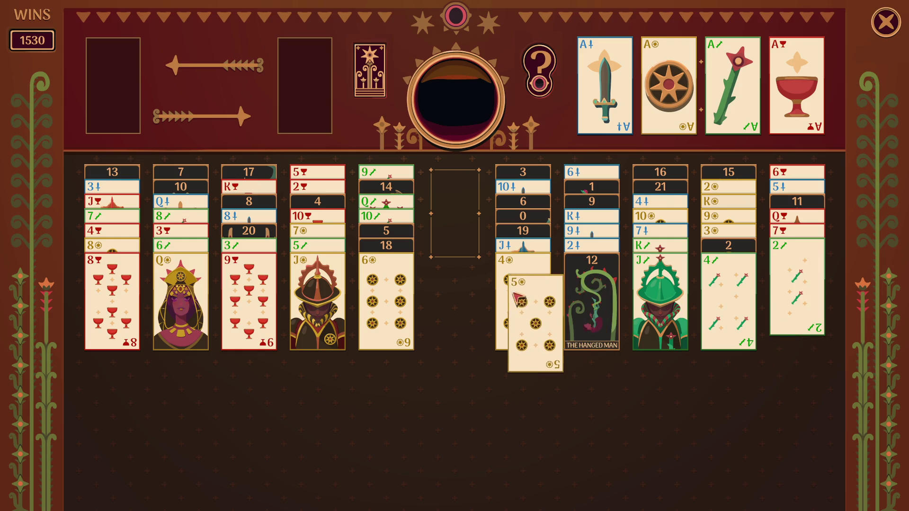
{"action": "left_click", "coordinate": [392, 282]}
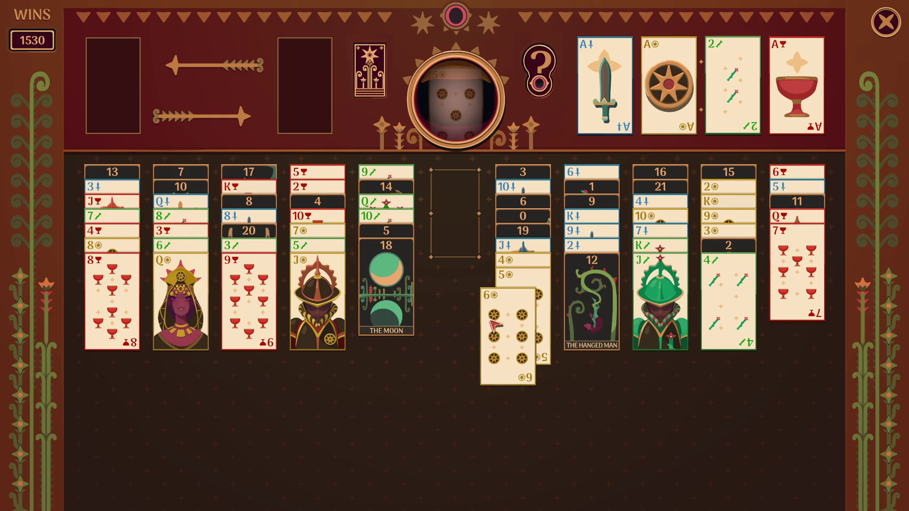
{"action": "left_click_drag", "start_coordinate": [493, 325], "coordinate": [493, 324]}
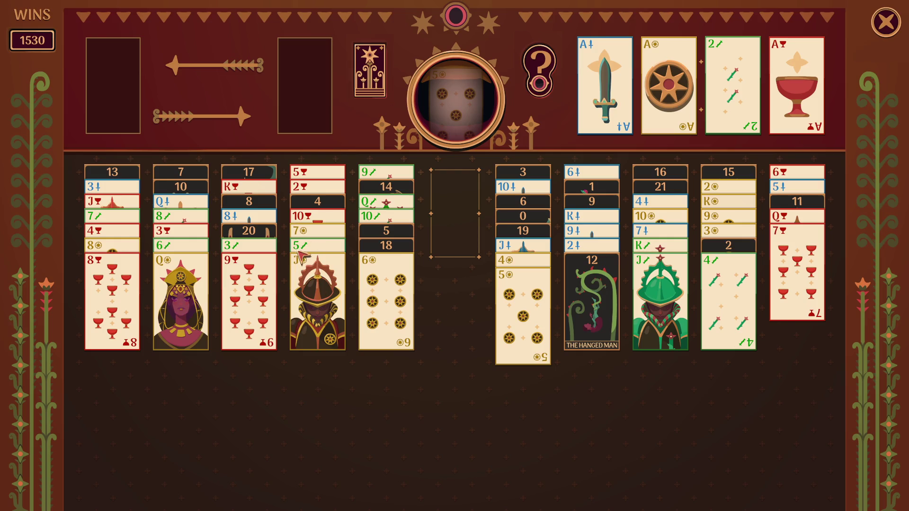
{"action": "left_click", "coordinate": [226, 300]}
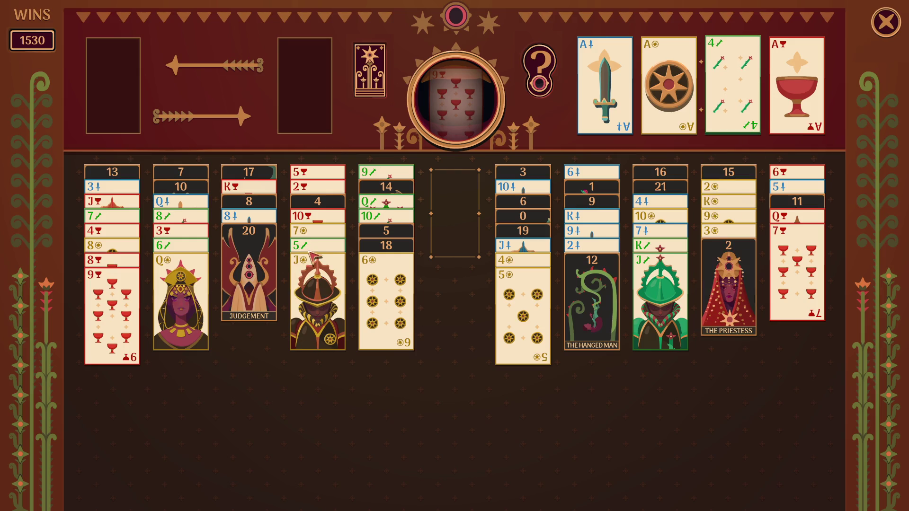
{"action": "left_click", "coordinate": [320, 270]}
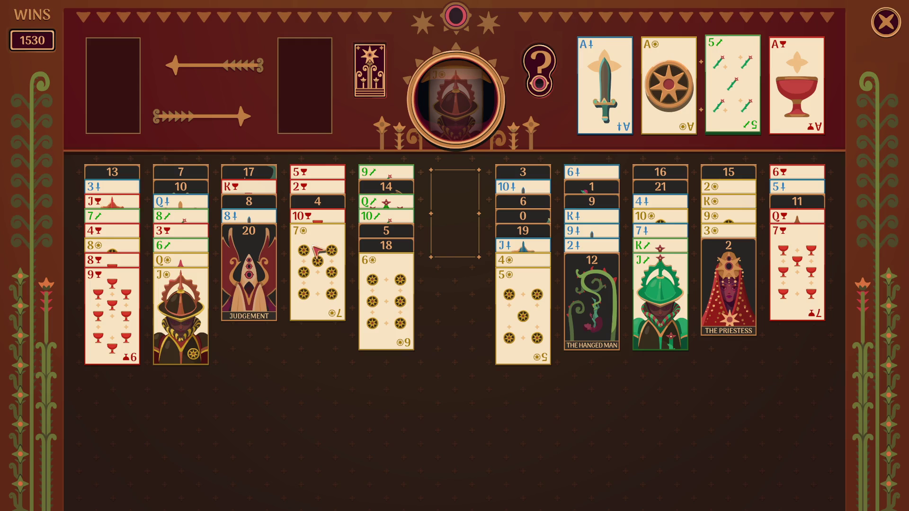
Step: Move the 8–9 of cups under the 7, build pentacles 6–7, and place the 10 of cups
{"action": "mouse_move", "coordinate": [92, 332]}
{"action": "left_mouse_down"}
{"action": "mouse_move", "coordinate": [439, 265]}
{"action": "mouse_move", "coordinate": [436, 258]}
{"action": "left_mouse_up"}
{"action": "left_click", "coordinate": [435, 259]}
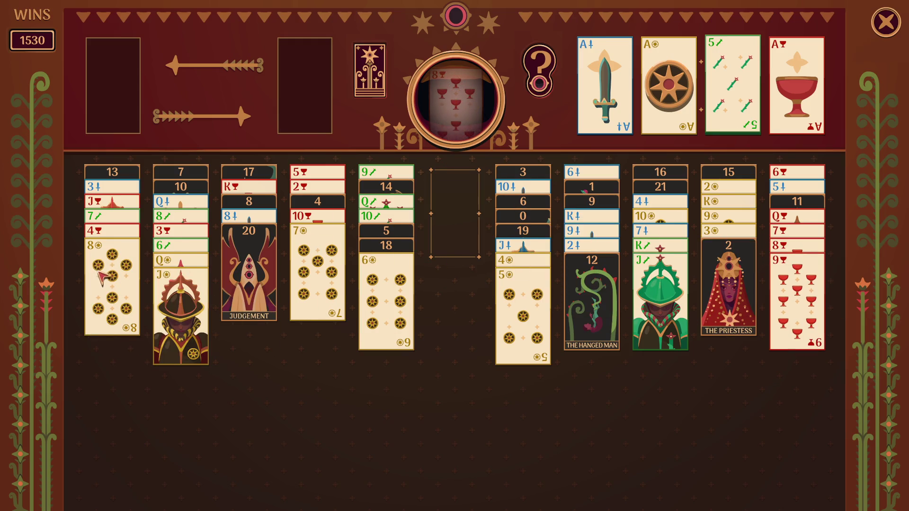
{"action": "left_click", "coordinate": [327, 284]}
{"action": "left_click", "coordinate": [362, 286]}
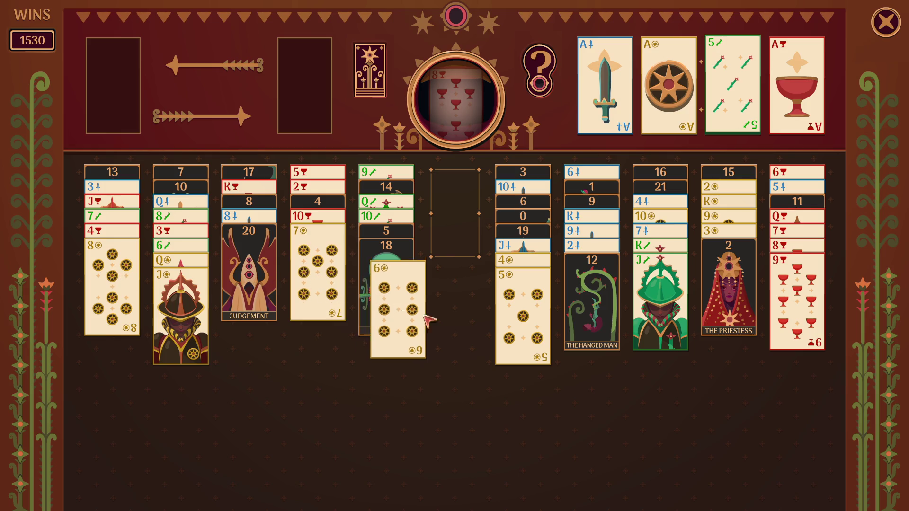
{"action": "left_click", "coordinate": [330, 274]}
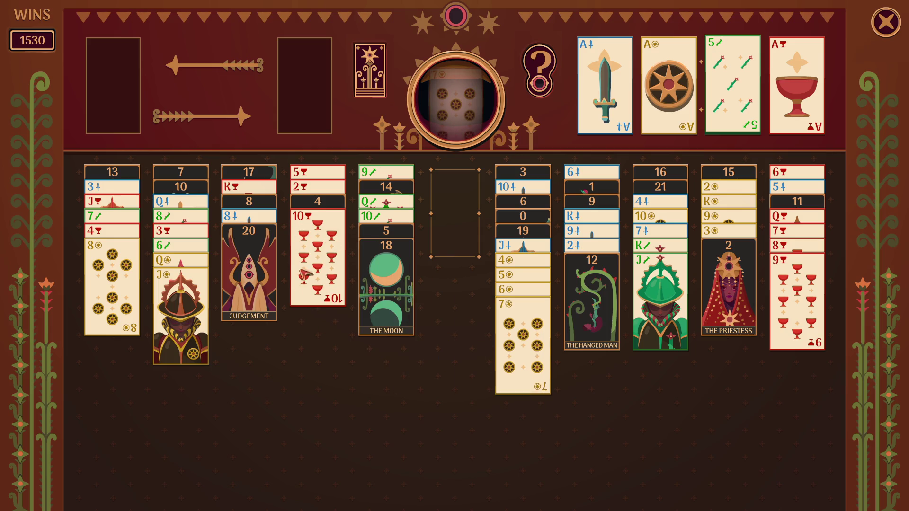
{"action": "mouse_move", "coordinate": [320, 279]}
{"action": "left_mouse_down"}
{"action": "mouse_move", "coordinate": [757, 423]}
{"action": "mouse_move", "coordinate": [724, 407]}
{"action": "left_mouse_up"}
{"action": "left_click", "coordinate": [312, 250]}
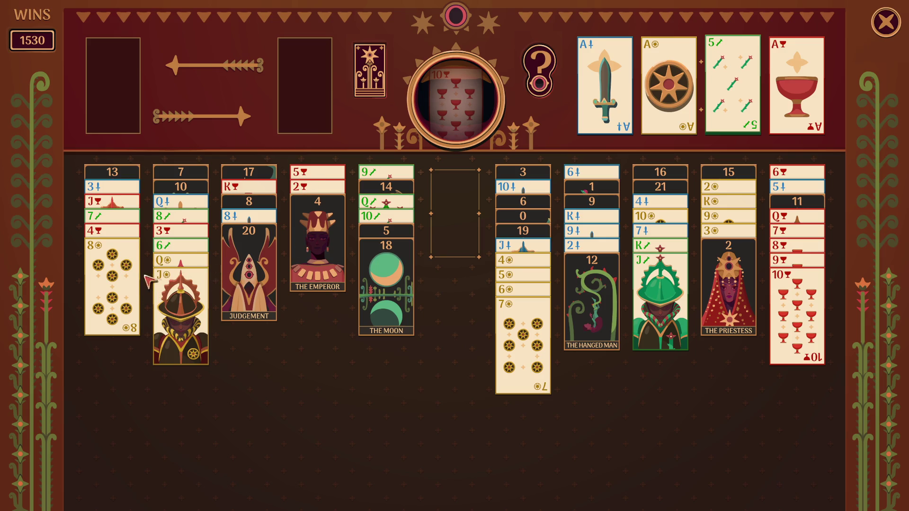
Step: Move the 8 of pentacles and 5 of cups, and put The Emperor and The Moon in empty columns
{"action": "left_click", "coordinate": [121, 272]}
{"action": "left_click", "coordinate": [317, 236]}
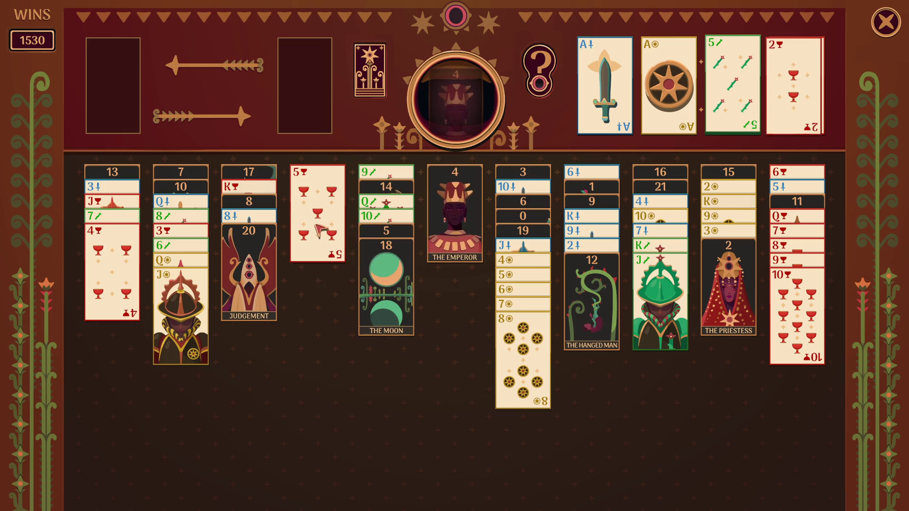
{"action": "left_click_drag", "start_coordinate": [318, 227], "coordinate": [137, 303]}
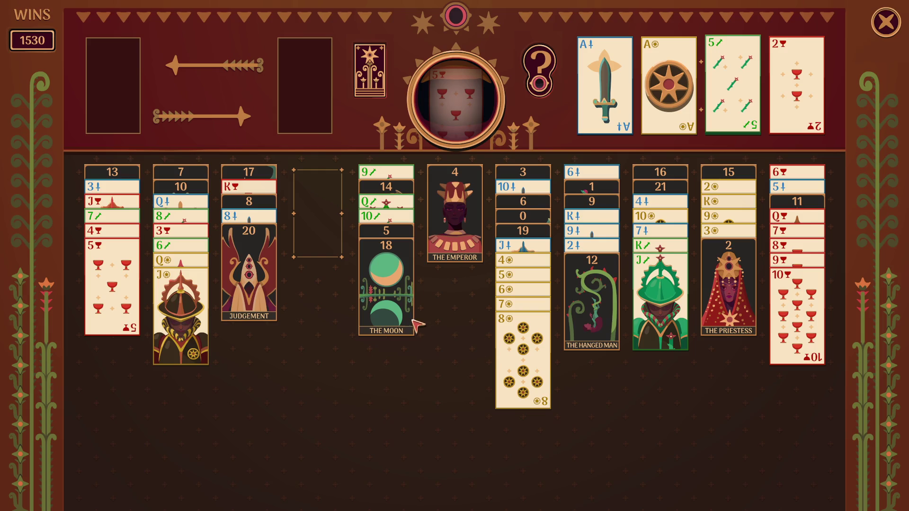
{"action": "mouse_move", "coordinate": [408, 303]}
{"action": "left_mouse_down"}
{"action": "mouse_move", "coordinate": [384, 303]}
{"action": "mouse_move", "coordinate": [338, 230]}
{"action": "left_mouse_up"}
{"action": "mouse_move", "coordinate": [469, 236]}
{"action": "left_mouse_down"}
{"action": "mouse_move", "coordinate": [424, 274]}
{"action": "mouse_move", "coordinate": [401, 310]}
{"action": "left_mouse_up"}
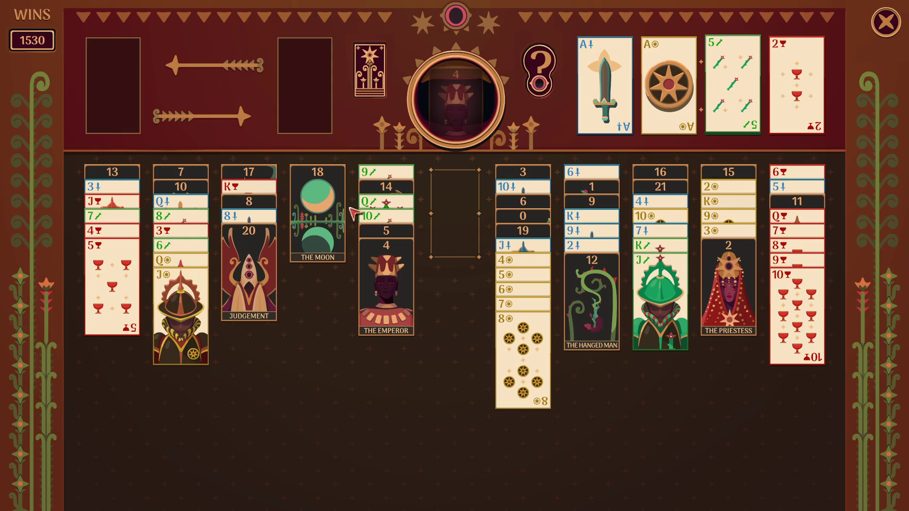
{"action": "left_click_drag", "start_coordinate": [341, 198], "coordinate": [342, 219]}
Step: Move The Priestess, stack pentacles 4–8 onto the 9, add the 3, and park the Jack of swords
{"action": "left_click", "coordinate": [718, 302]}
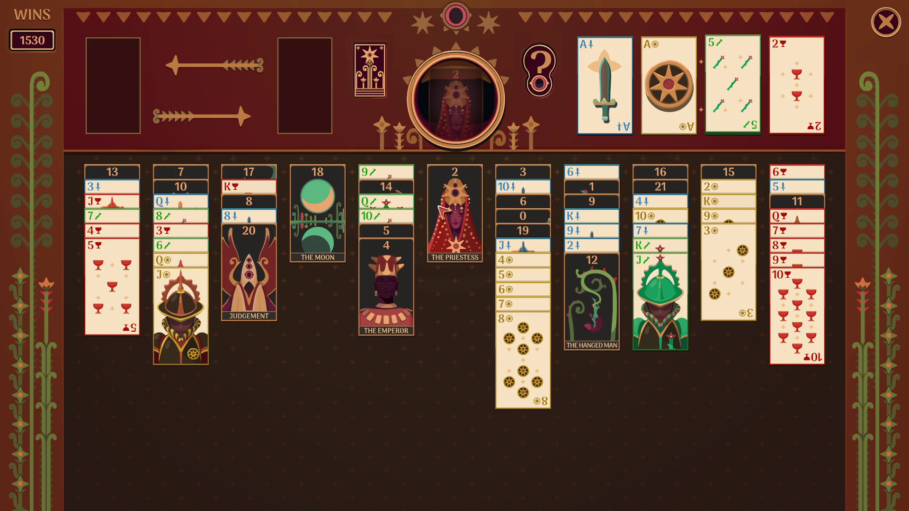
{"action": "left_click_drag", "start_coordinate": [734, 291], "coordinate": [718, 76]}
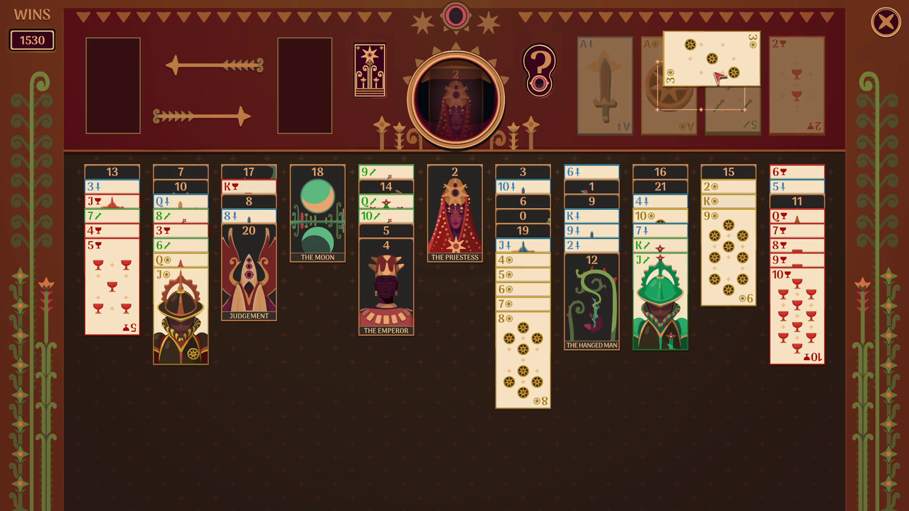
{"action": "left_click", "coordinate": [543, 351]}
{"action": "left_click_drag", "start_coordinate": [767, 137], "coordinate": [758, 279]}
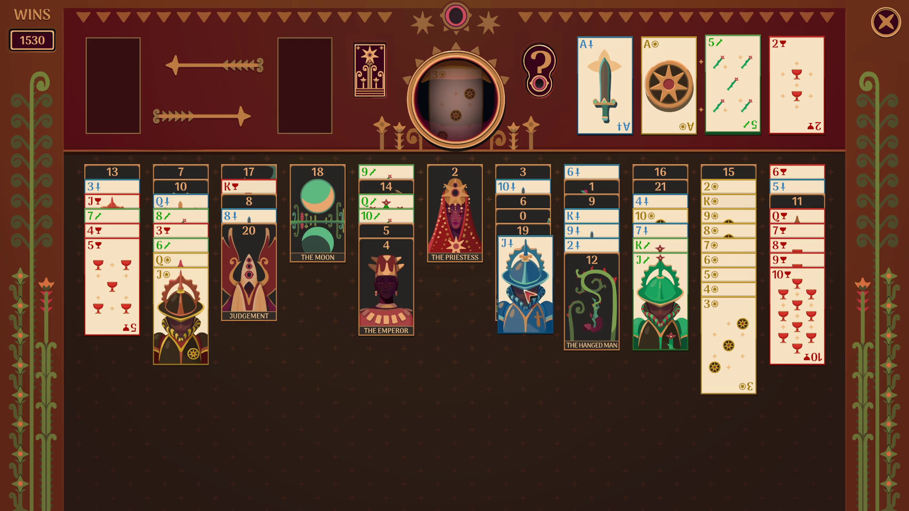
{"action": "left_click", "coordinate": [523, 285]}
Step: Stack The Sun and The Moon, move The Hierophant and Emperor onto The Lovers, and pair Jack–10 of swords
{"action": "mouse_move", "coordinate": [523, 284]}
{"action": "left_mouse_down"}
{"action": "mouse_move", "coordinate": [402, 270]}
{"action": "mouse_move", "coordinate": [265, 280]}
{"action": "left_mouse_up"}
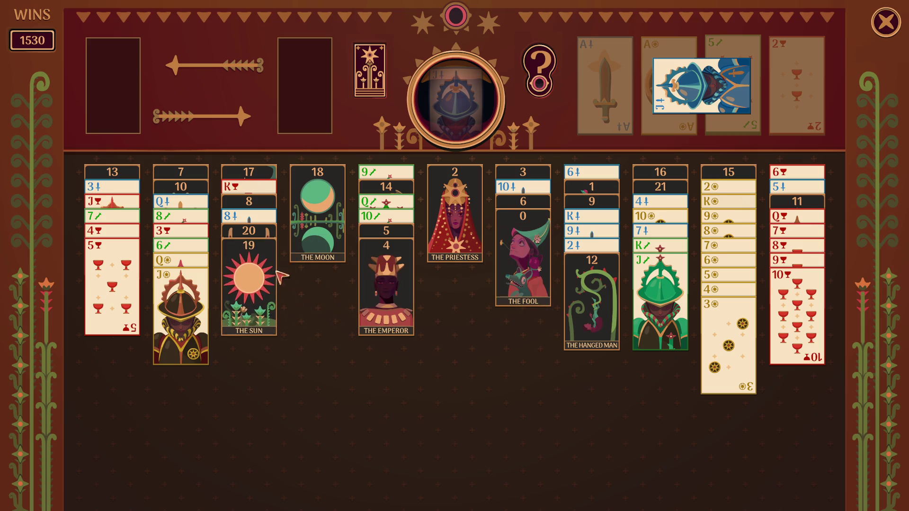
{"action": "left_click_drag", "start_coordinate": [331, 218], "coordinate": [286, 297]}
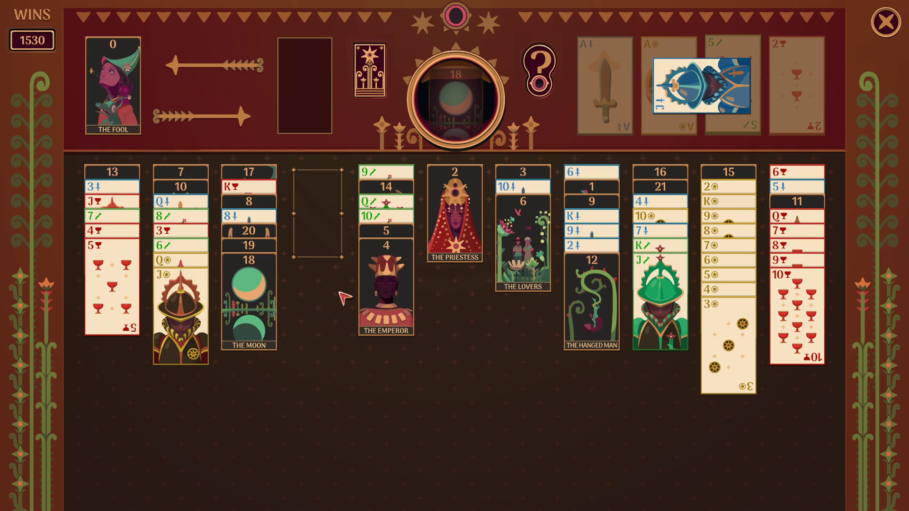
{"action": "left_click", "coordinate": [384, 298]}
{"action": "left_click", "coordinate": [384, 298]}
{"action": "left_click", "coordinate": [320, 219]}
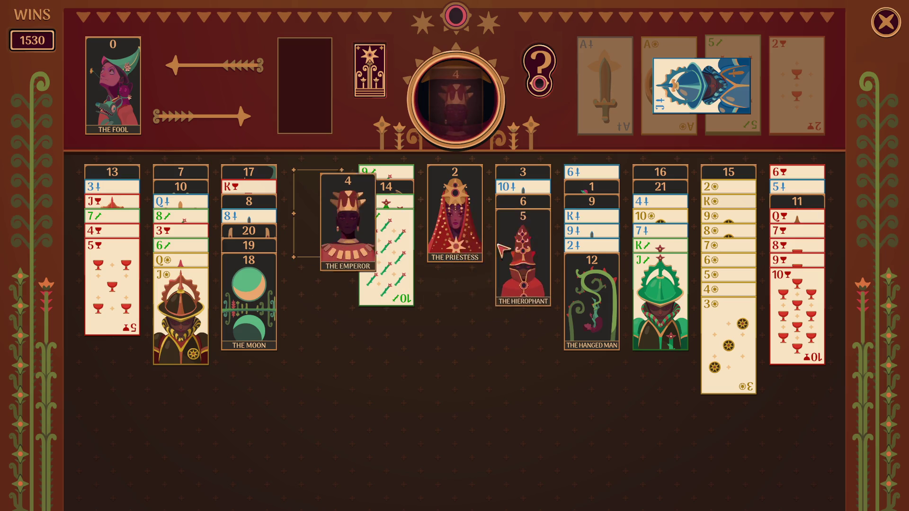
{"action": "left_click", "coordinate": [691, 95]}
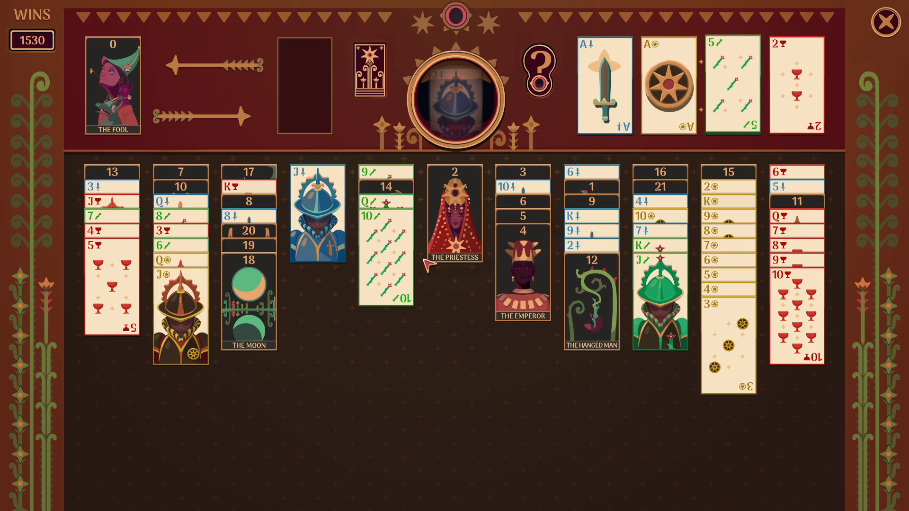
{"action": "left_click", "coordinate": [401, 264]}
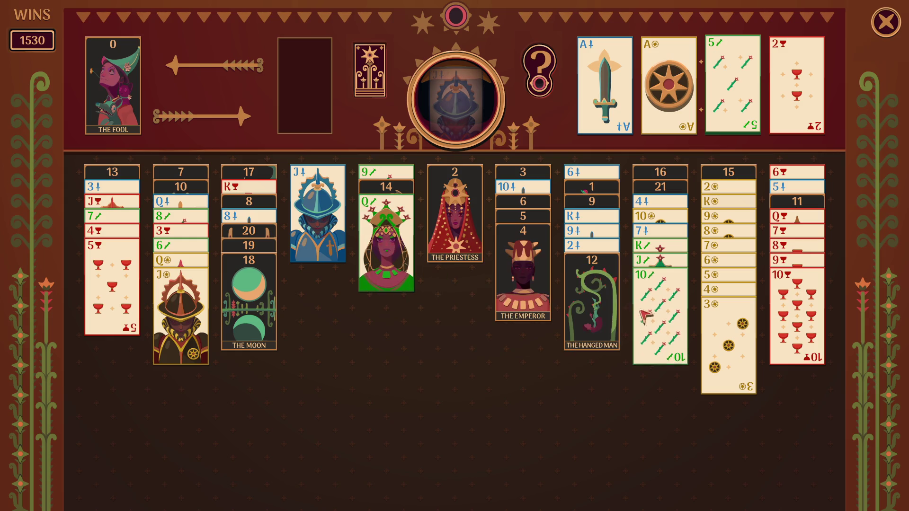
Step: Build the swords King–Queen–Jack–10 run, return The Priestess, and move the 6-5-4 arcana run
{"action": "left_click", "coordinate": [460, 214]}
{"action": "left_click", "coordinate": [662, 299]}
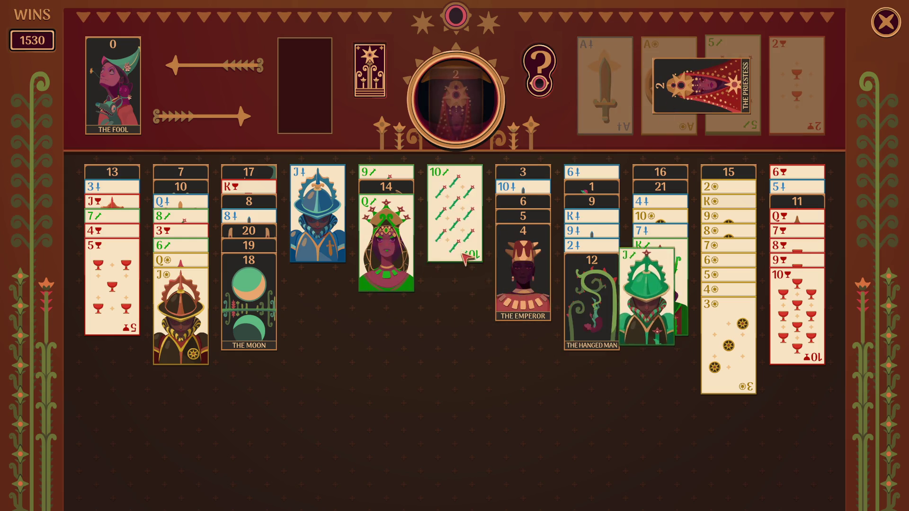
{"action": "left_click", "coordinate": [408, 233]}
{"action": "left_click", "coordinate": [455, 218]}
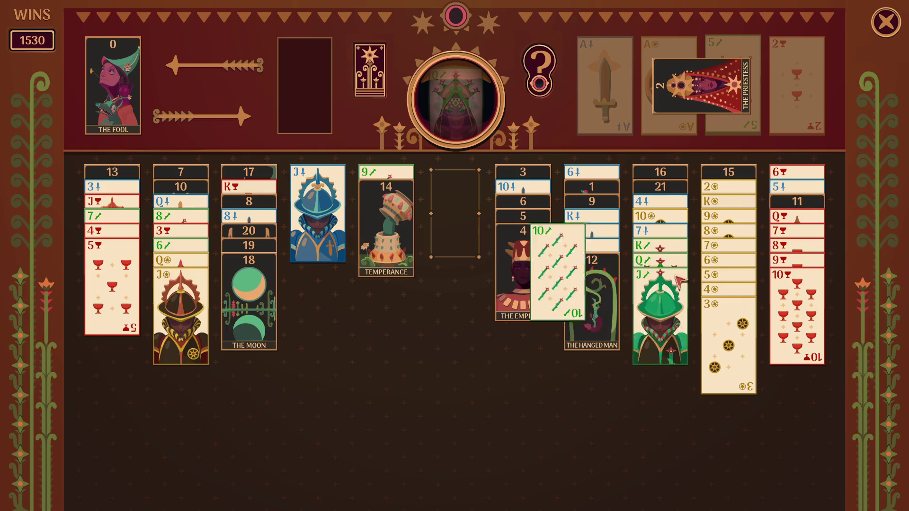
{"action": "left_click_drag", "start_coordinate": [694, 105], "coordinate": [455, 236]}
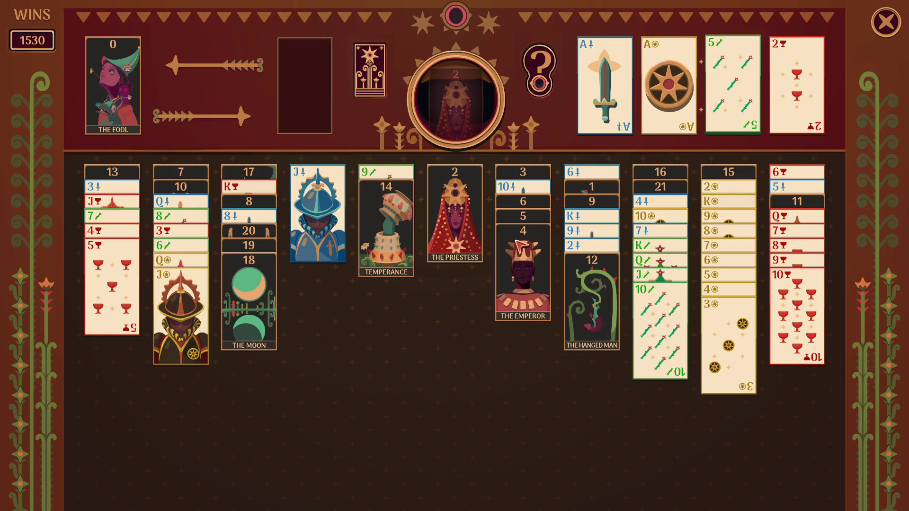
{"action": "left_click", "coordinate": [526, 260]}
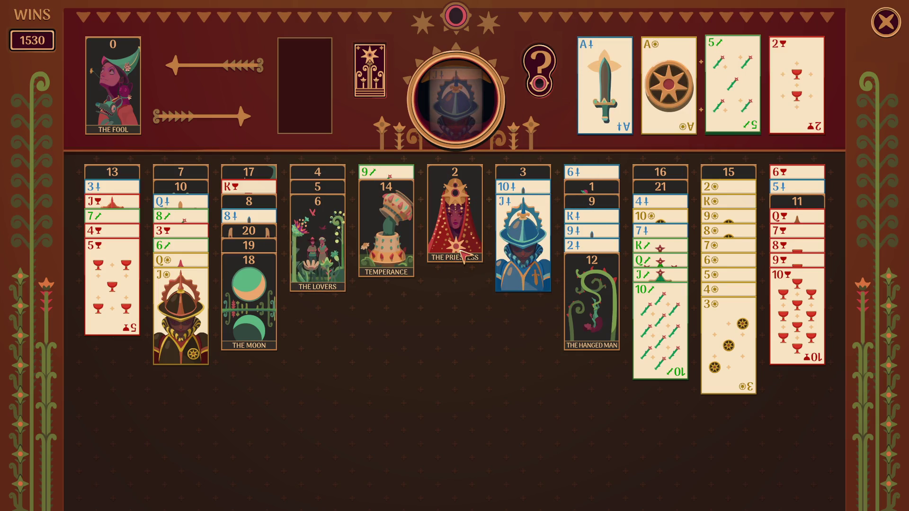
Step: Place The Priestess on The Empress, move The Hanged Man out, and put Jack–10 of swords on the 9
{"action": "left_click_drag", "start_coordinate": [454, 233], "coordinate": [556, 150]}
{"action": "left_click_drag", "start_coordinate": [331, 253], "coordinate": [440, 219]}
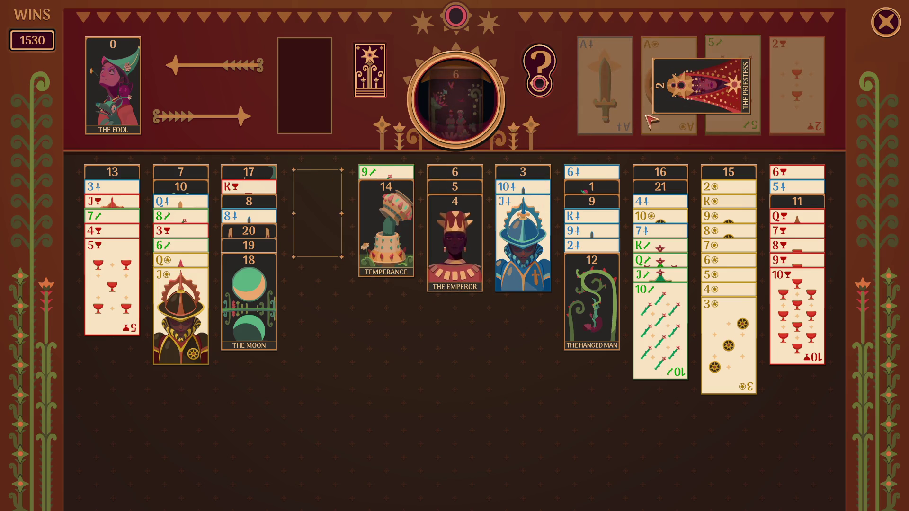
{"action": "left_click_drag", "start_coordinate": [550, 235], "coordinate": [317, 213]}
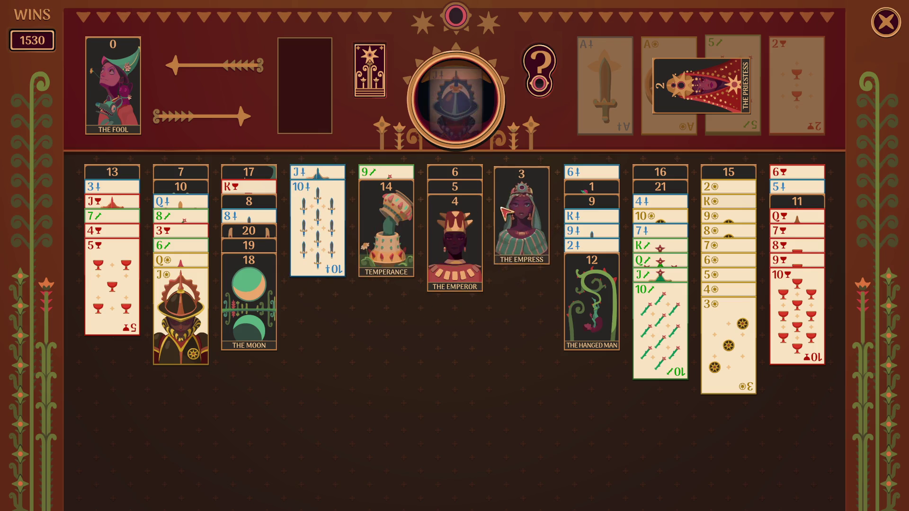
{"action": "left_click_drag", "start_coordinate": [696, 71], "coordinate": [522, 288]}
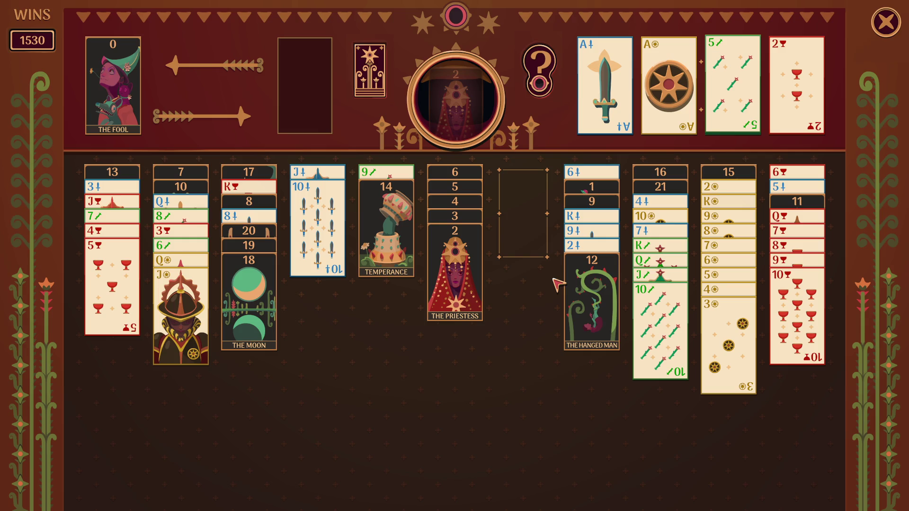
{"action": "left_click_drag", "start_coordinate": [598, 296], "coordinate": [521, 249]}
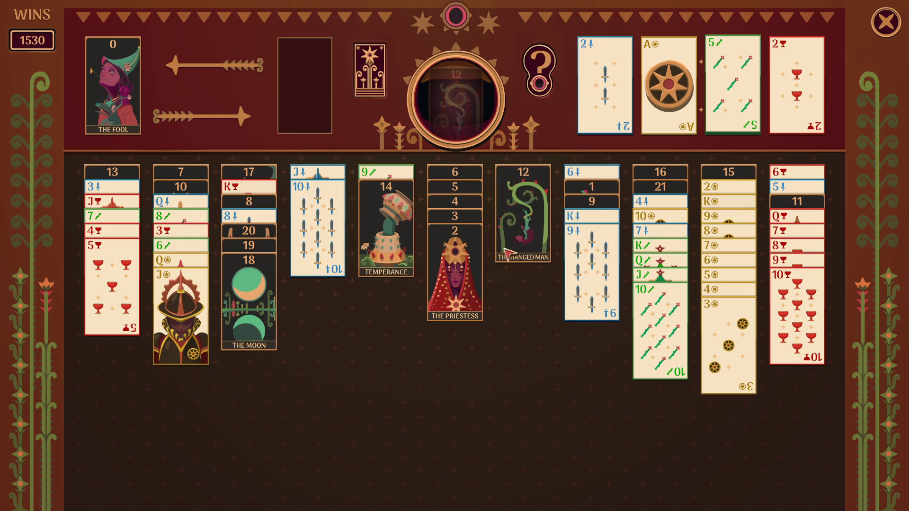
{"action": "mouse_move", "coordinate": [337, 244]}
{"action": "left_mouse_down"}
{"action": "mouse_move", "coordinate": [565, 324]}
{"action": "mouse_move", "coordinate": [592, 313]}
{"action": "left_mouse_up"}
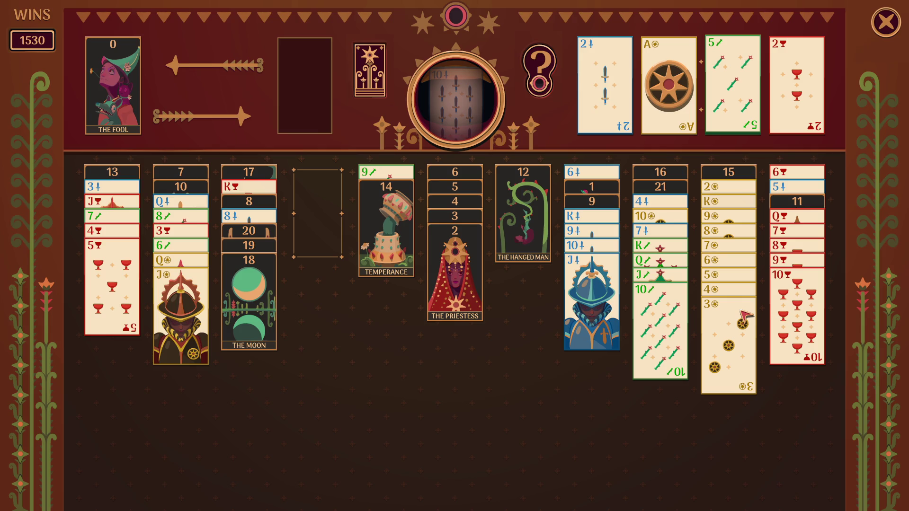
Step: Move the 9-to-3 pentacles run and King of pentacles, add the 2, and put The Devil on Temperance
{"action": "left_click", "coordinate": [741, 337]}
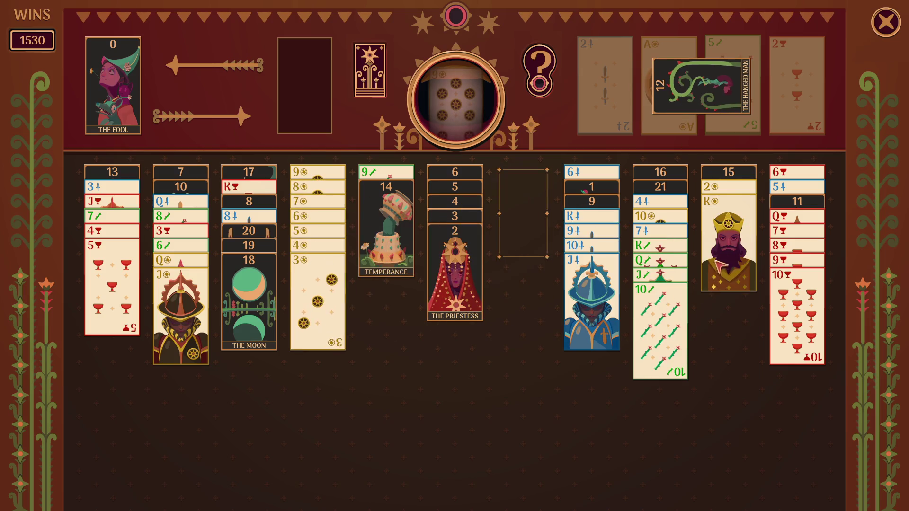
{"action": "left_click", "coordinate": [720, 270]}
{"action": "left_click", "coordinate": [720, 270]}
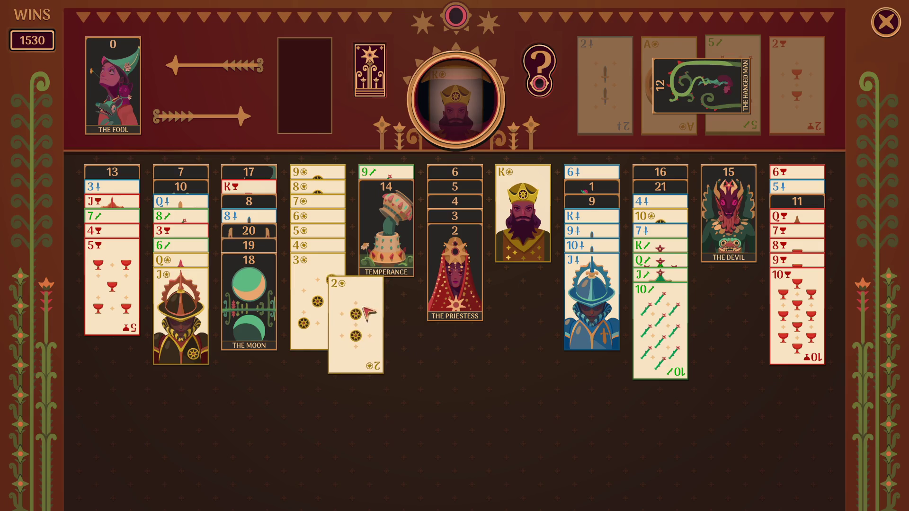
{"action": "left_click", "coordinate": [724, 217]}
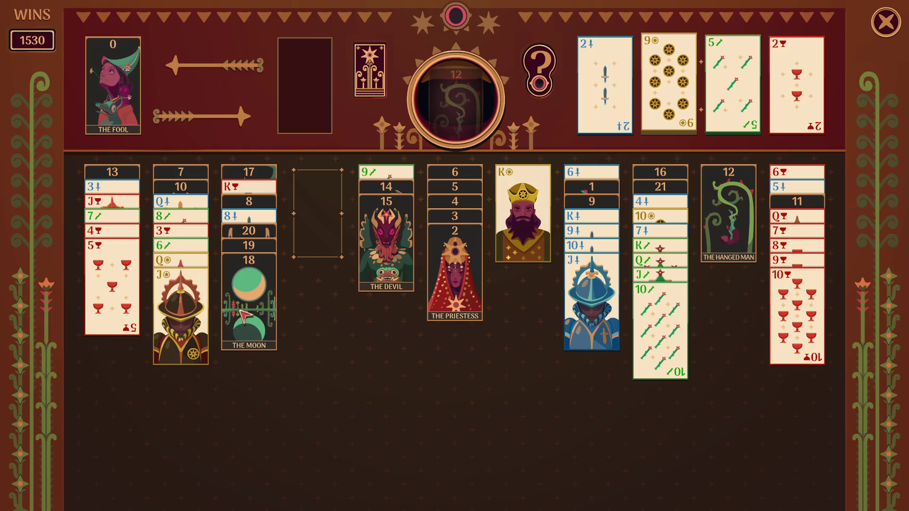
Step: Stack the Jack and Queen of pentacles, move cups 4–5, and place the Jack of cups on the 10
{"action": "left_click", "coordinate": [181, 303]}
{"action": "left_click", "coordinate": [327, 239]}
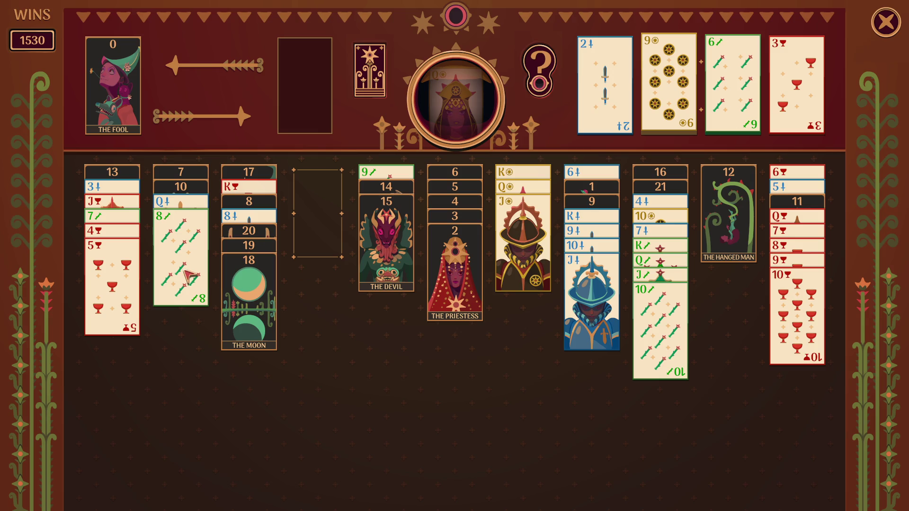
{"action": "left_click", "coordinate": [129, 301]}
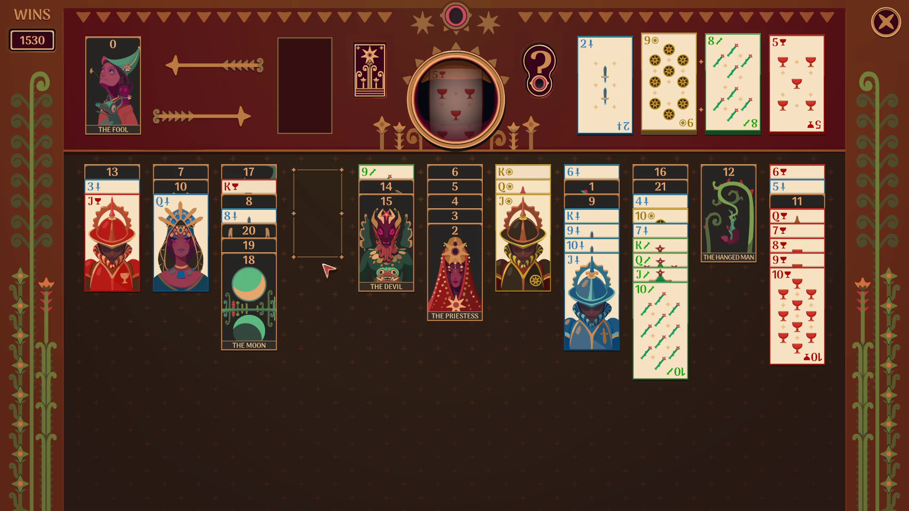
{"action": "left_click", "coordinate": [124, 256]}
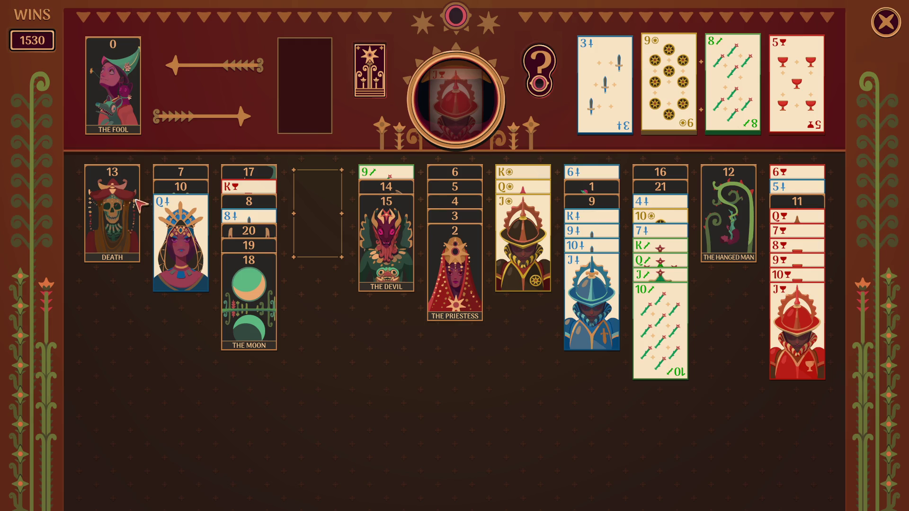
Step: Place Death on The Hanged Man and stack Temperance and The Devil onto it
{"action": "left_click_drag", "start_coordinate": [127, 211], "coordinate": [233, 229]}
{"action": "left_click_drag", "start_coordinate": [386, 236], "coordinate": [298, 230]}
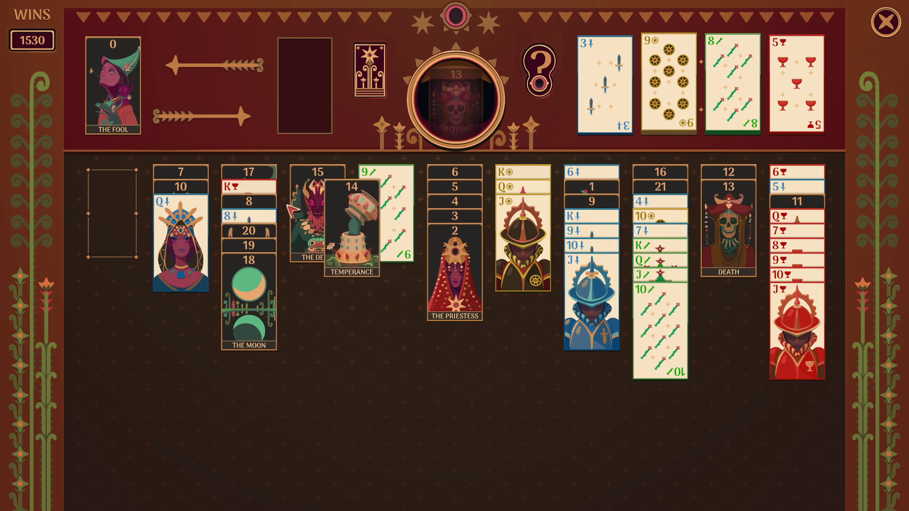
{"action": "left_click", "coordinate": [298, 230]}
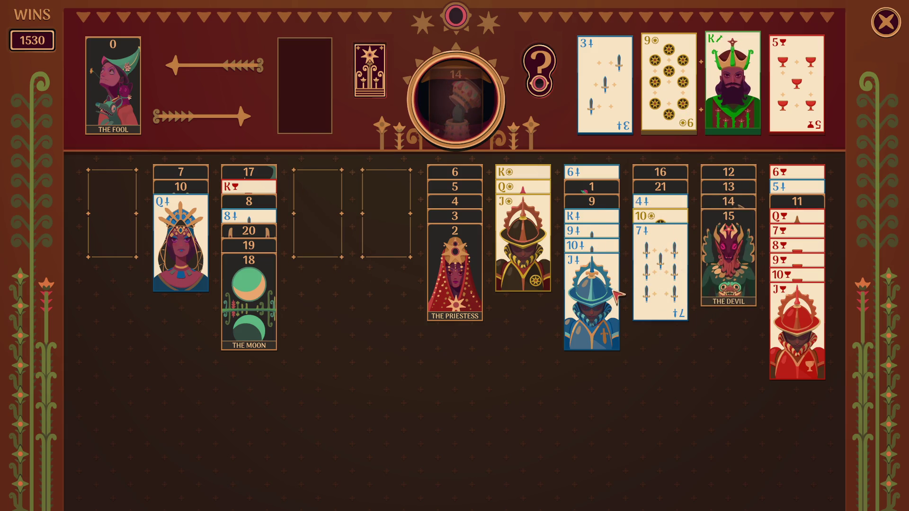
Step: Build the swords column with the Queen on the King and the Jack-to-9 run on the Queen
{"action": "left_click_drag", "start_coordinate": [615, 296], "coordinate": [209, 260]}
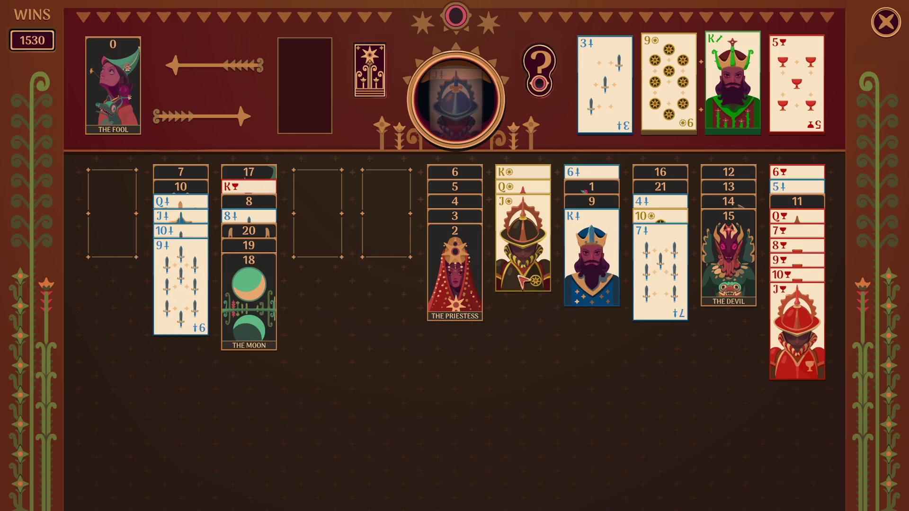
{"action": "left_click", "coordinate": [204, 275]}
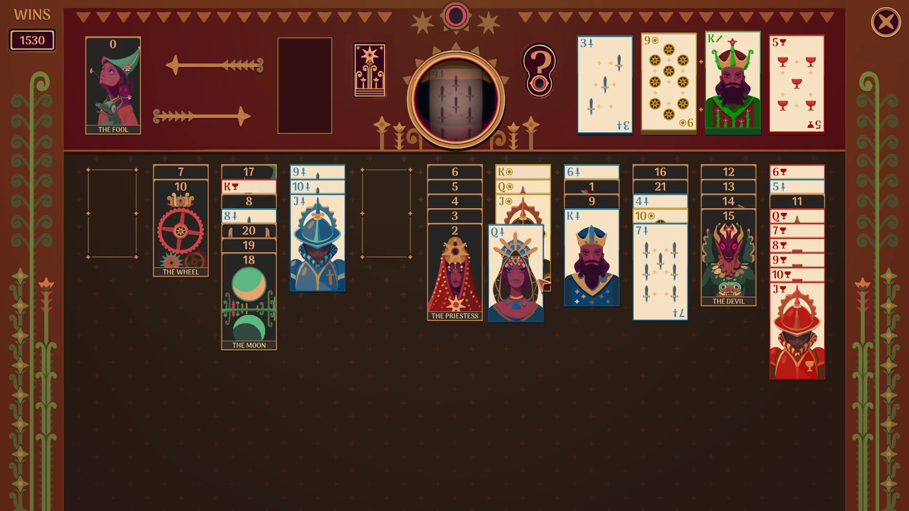
{"action": "left_click", "coordinate": [294, 284]}
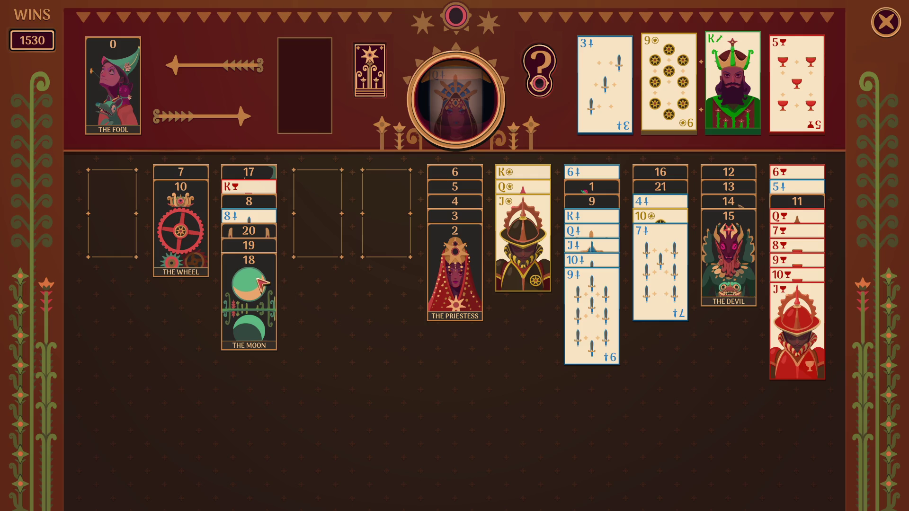
Step: Put The Wheel and the 7 of swords in empty columns, the 6-to-2 arcana on the 7, and The Tower on The Devil
{"action": "left_click", "coordinate": [180, 232]}
{"action": "left_click", "coordinate": [455, 218]}
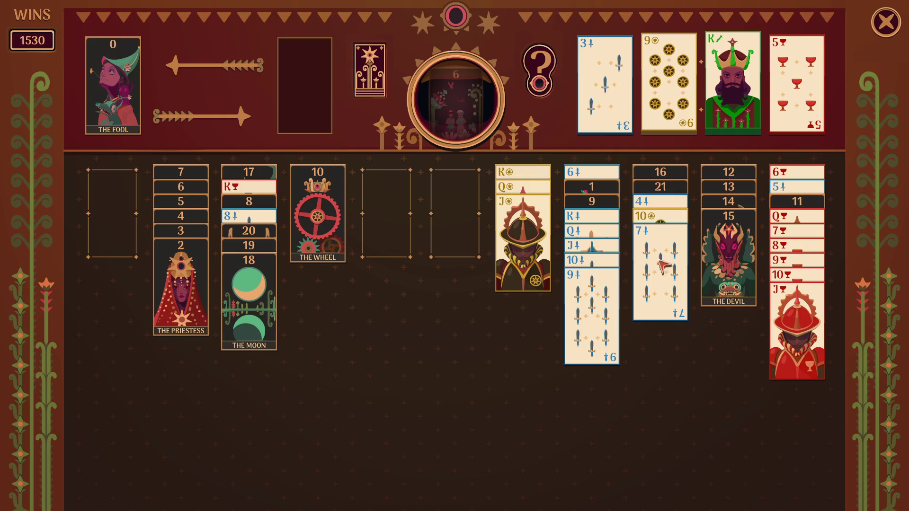
{"action": "left_click", "coordinate": [676, 263]}
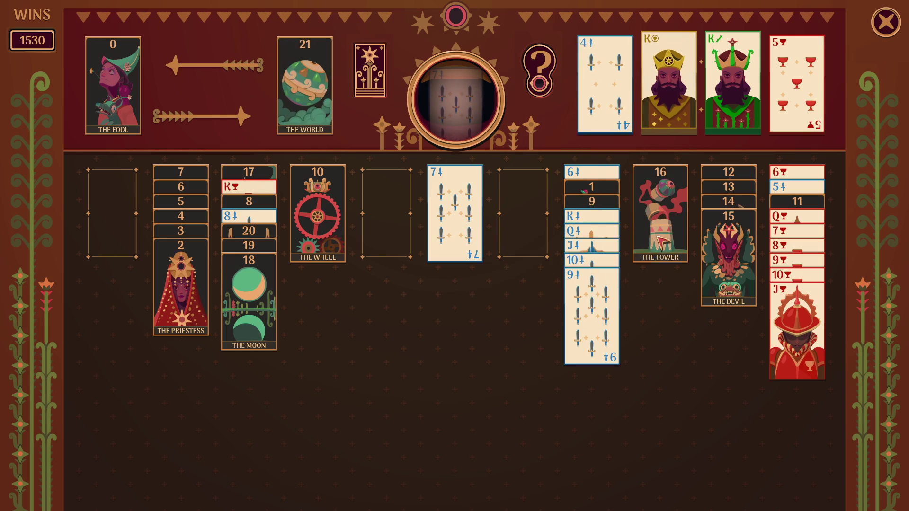
{"action": "left_click", "coordinate": [666, 247]}
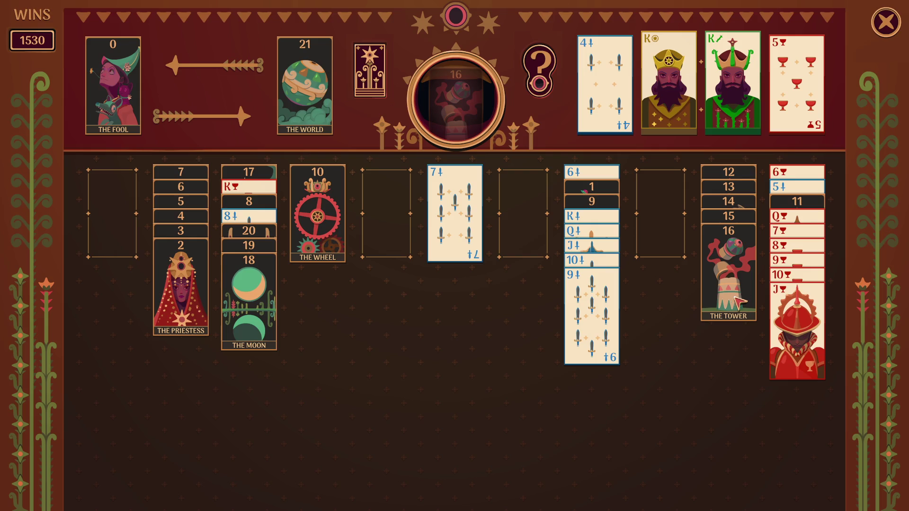
Step: Gather the Jack-to-7 cups run under the Queen of cups and stack the 12-to-16 arcana onto Justice
{"action": "left_click", "coordinate": [811, 274]}
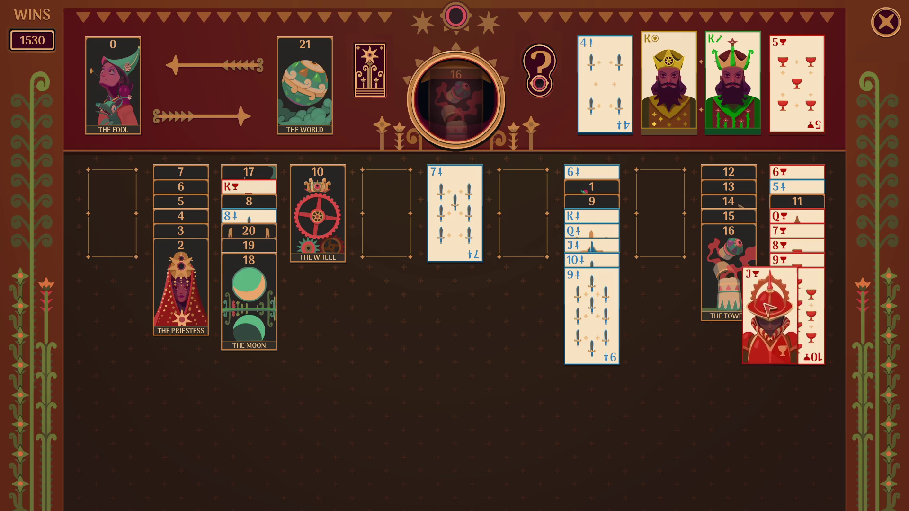
{"action": "left_click", "coordinate": [810, 273]}
{"action": "left_click", "coordinate": [661, 265]}
{"action": "left_click", "coordinate": [419, 274]}
{"action": "left_click", "coordinate": [720, 263]}
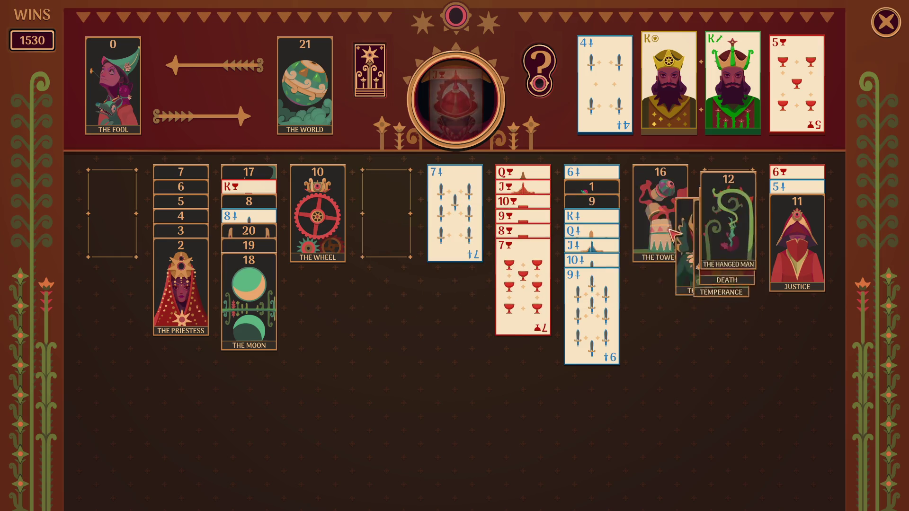